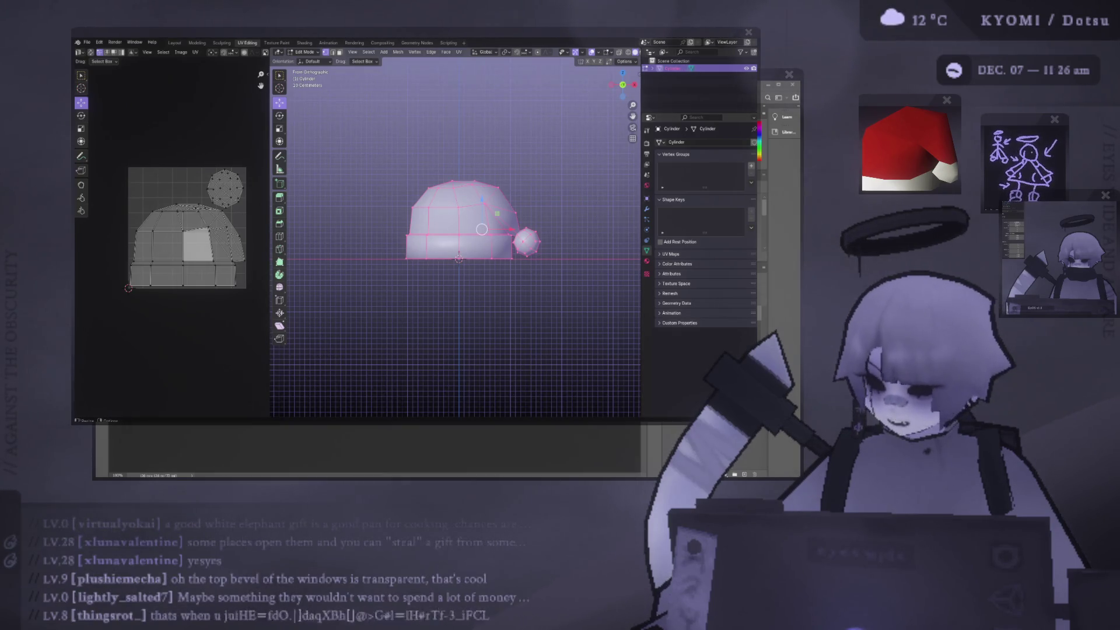
Switch to Photoshop and zoom in and out around the blank white canvas
key(alt+Tab)
alt+scroll(333, 292, up, 5)
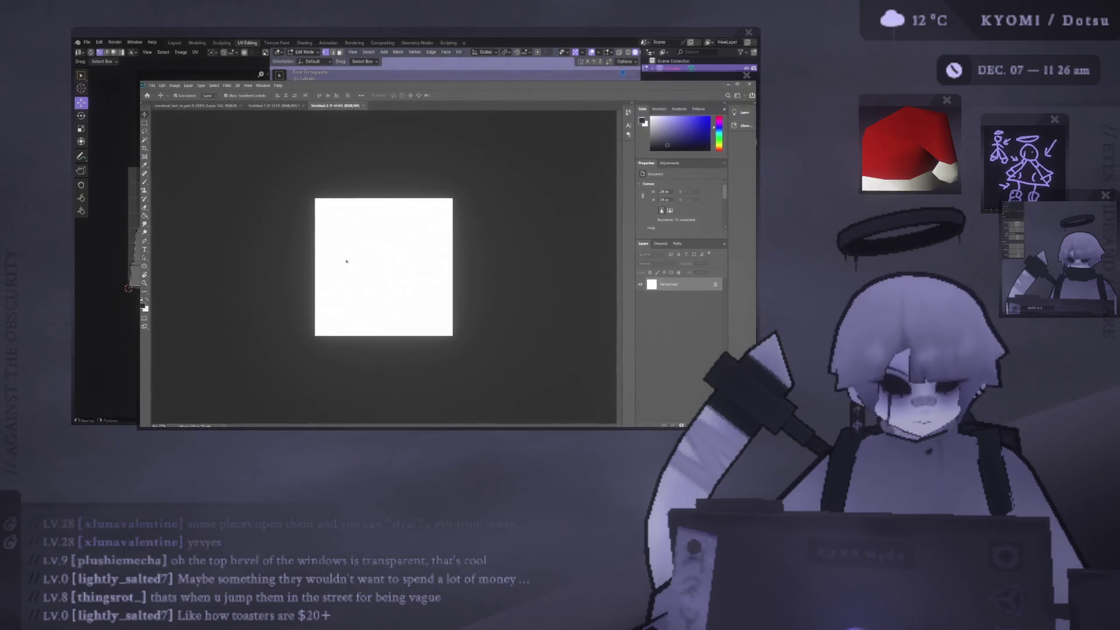
alt+scroll(353, 245, down, 3)
alt+scroll(364, 226, up, 2)
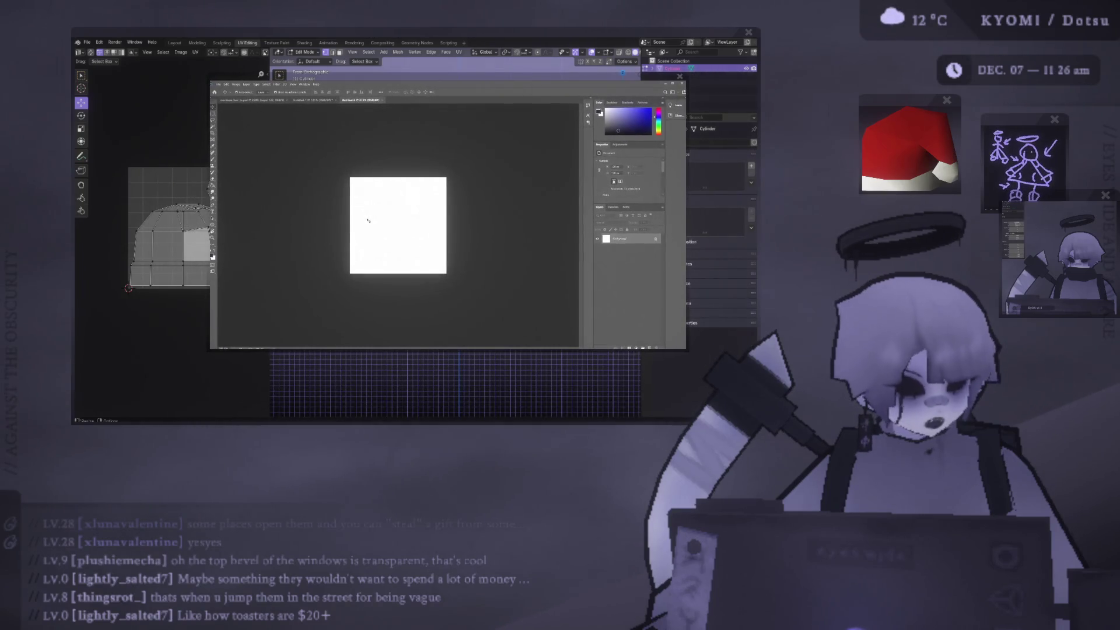
alt+scroll(374, 225, up, 2)
alt+scroll(370, 188, down, 3)
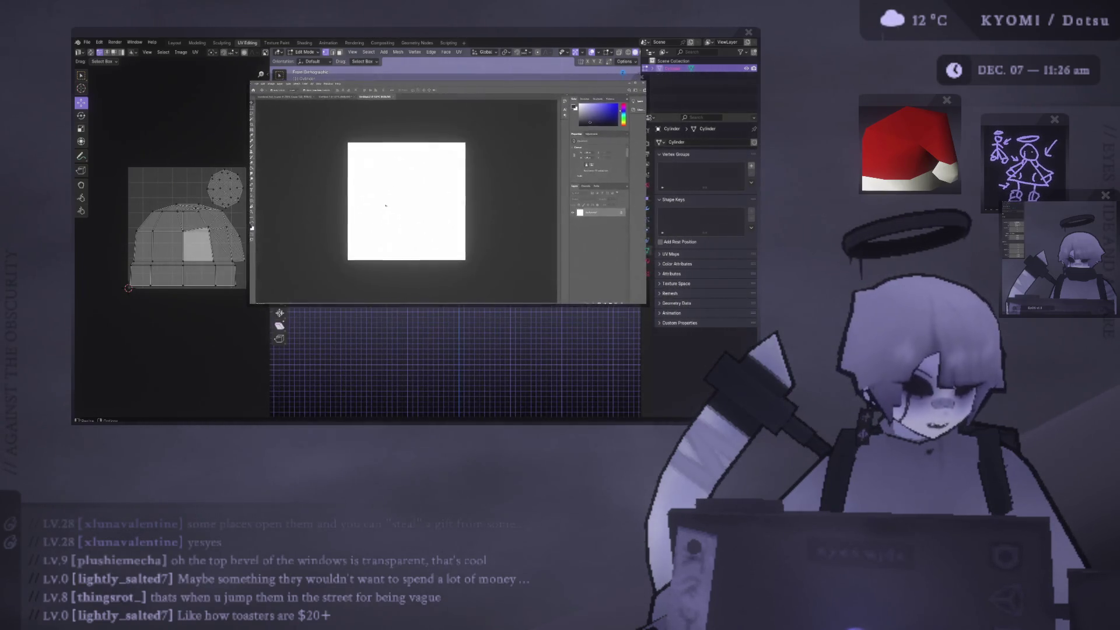
alt+scroll(386, 201, down, 2)
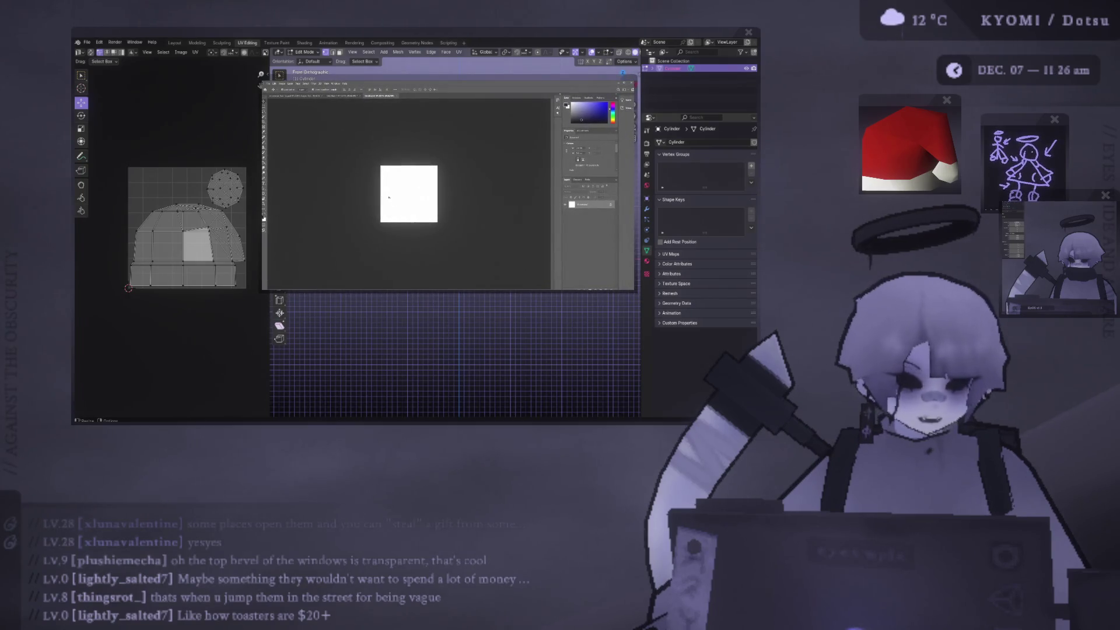
alt+scroll(433, 187, up, 2)
alt+scroll(409, 175, down, 3)
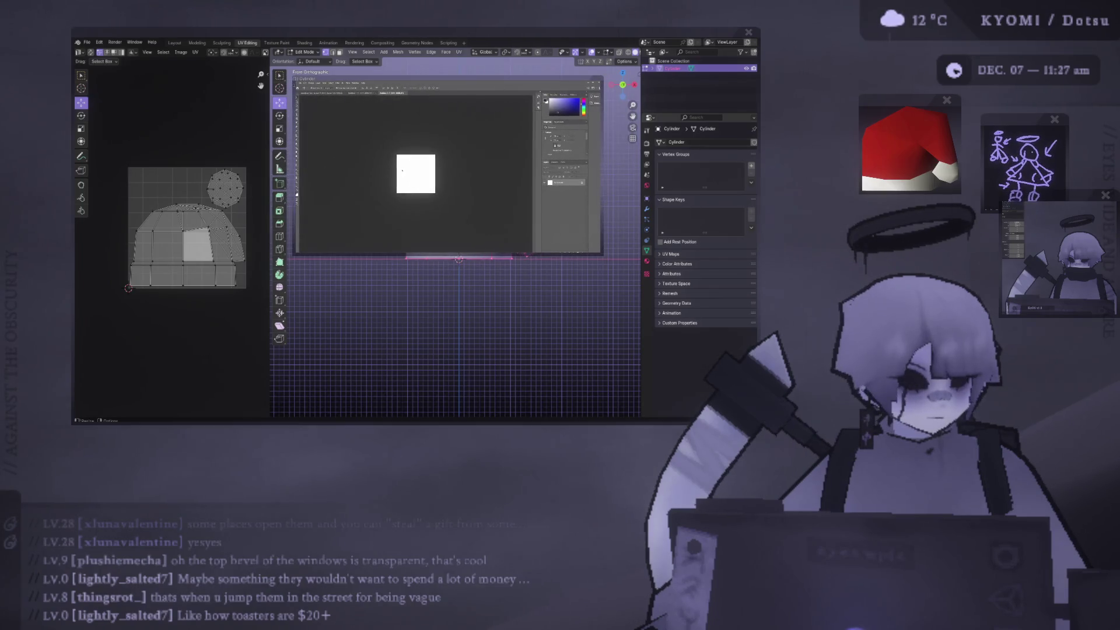
alt+scroll(403, 169, up, 1)
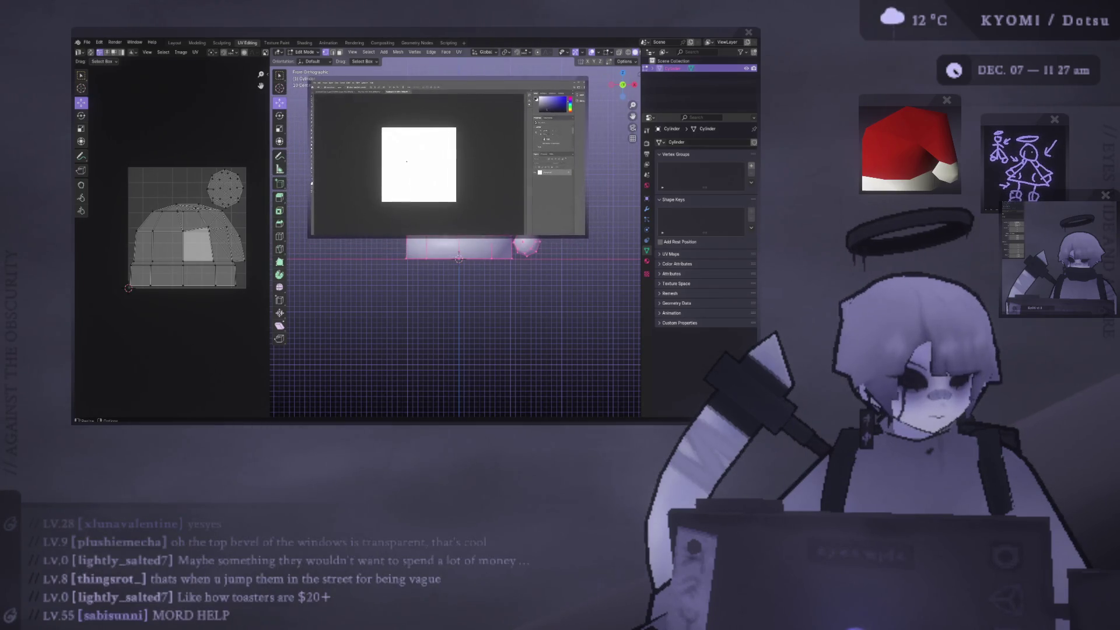
alt+scroll(407, 161, down, 2)
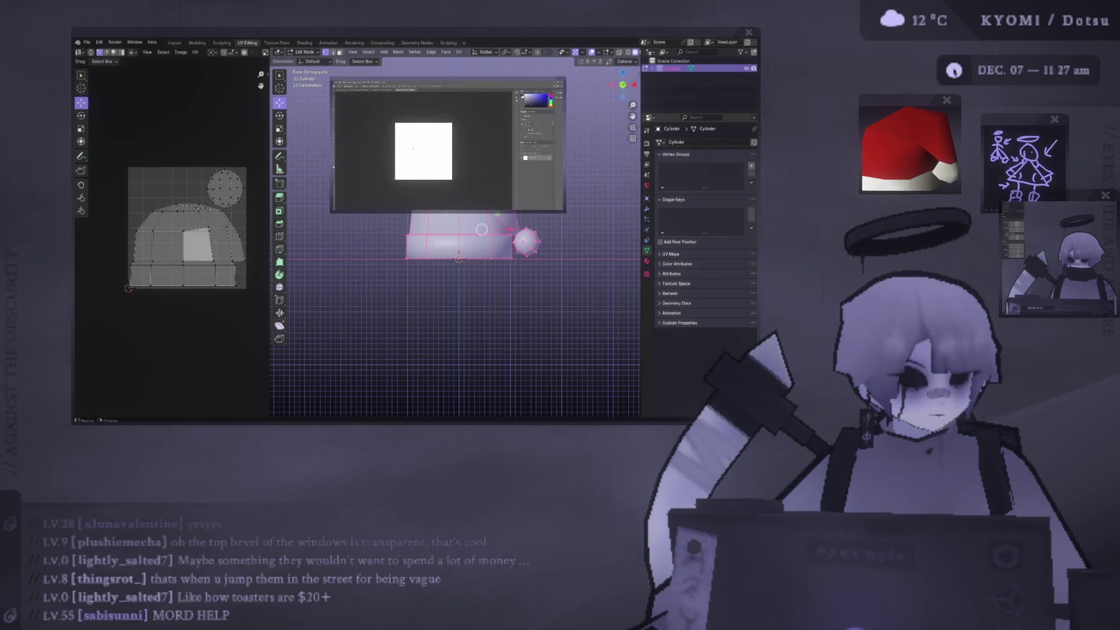
alt+scroll(413, 148, up, 1)
alt+scroll(417, 140, down, 2)
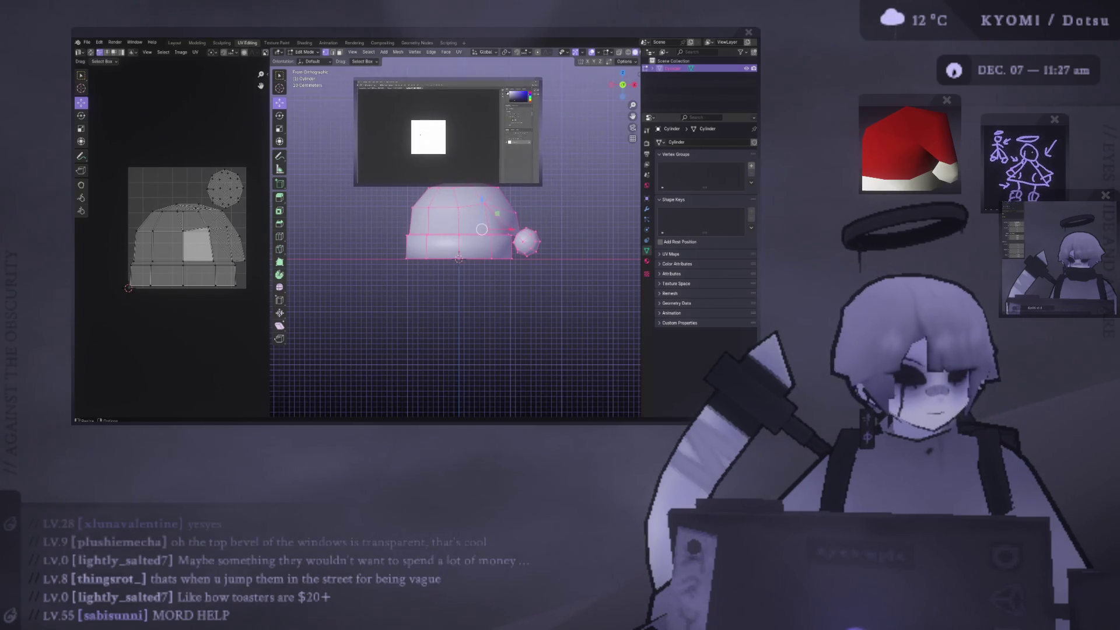
alt+scroll(420, 135, up, 2)
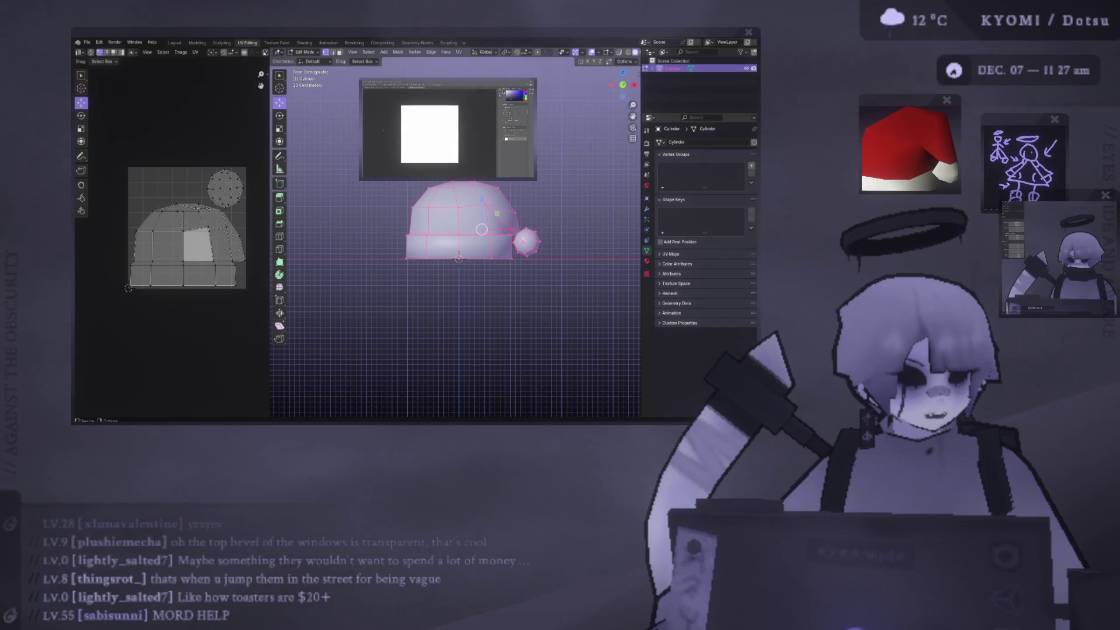
alt+scroll(436, 136, down, 2)
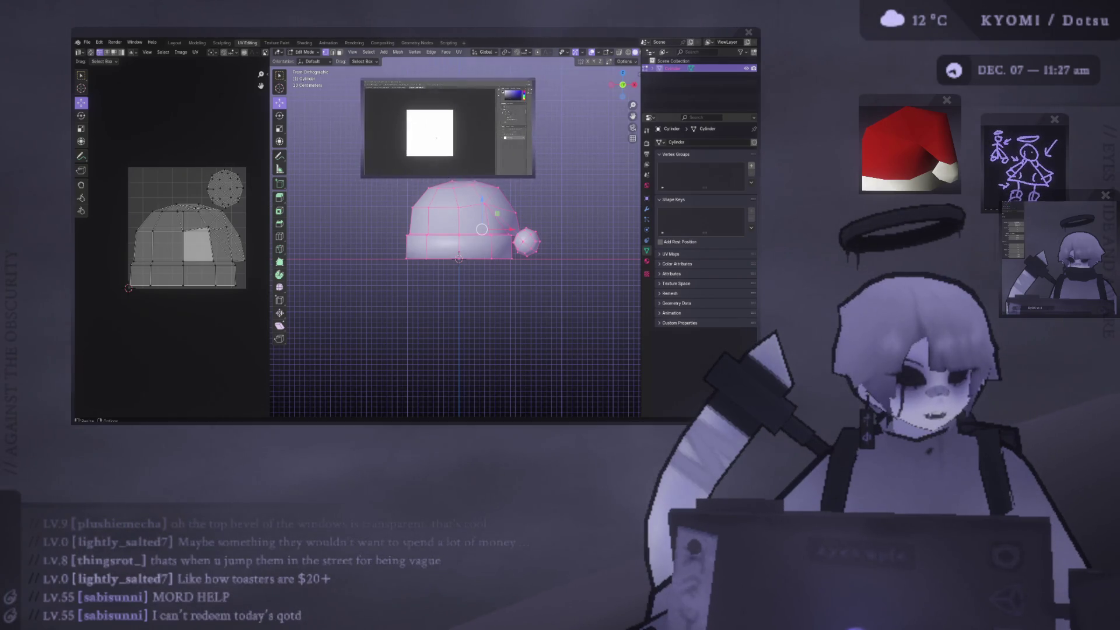
alt+scroll(436, 136, up, 2)
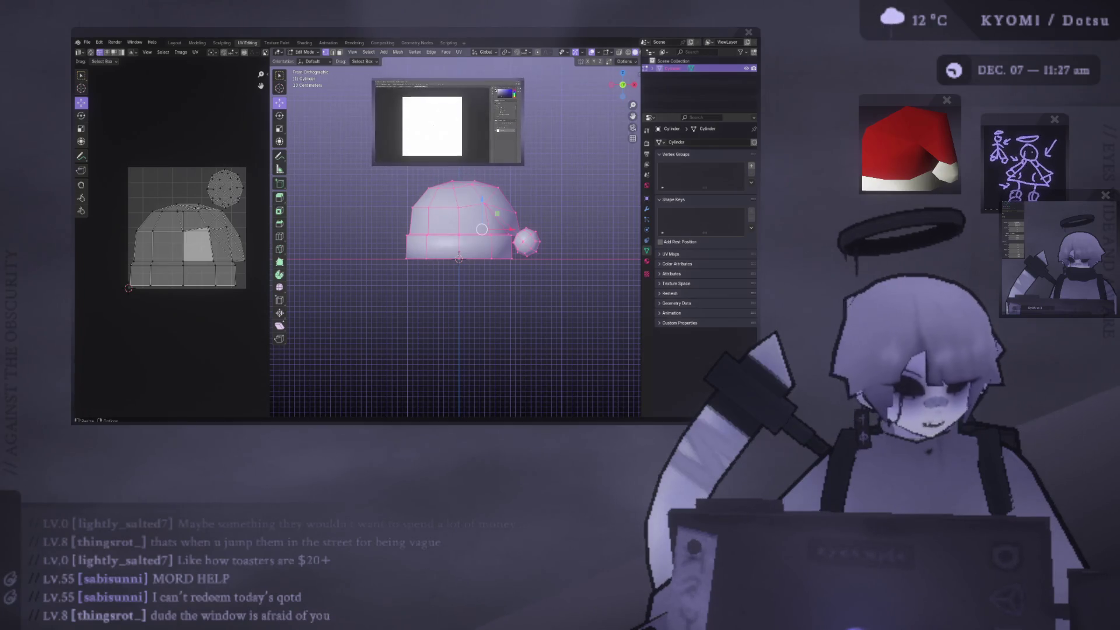
alt+scroll(433, 125, down, 2)
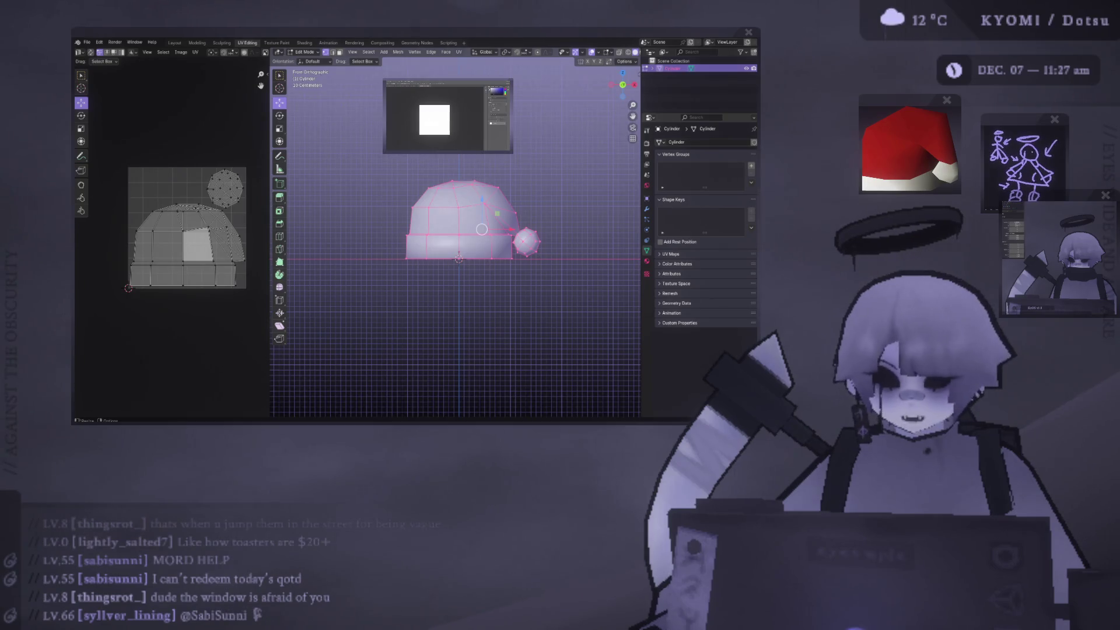
alt+scroll(463, 121, up, 2)
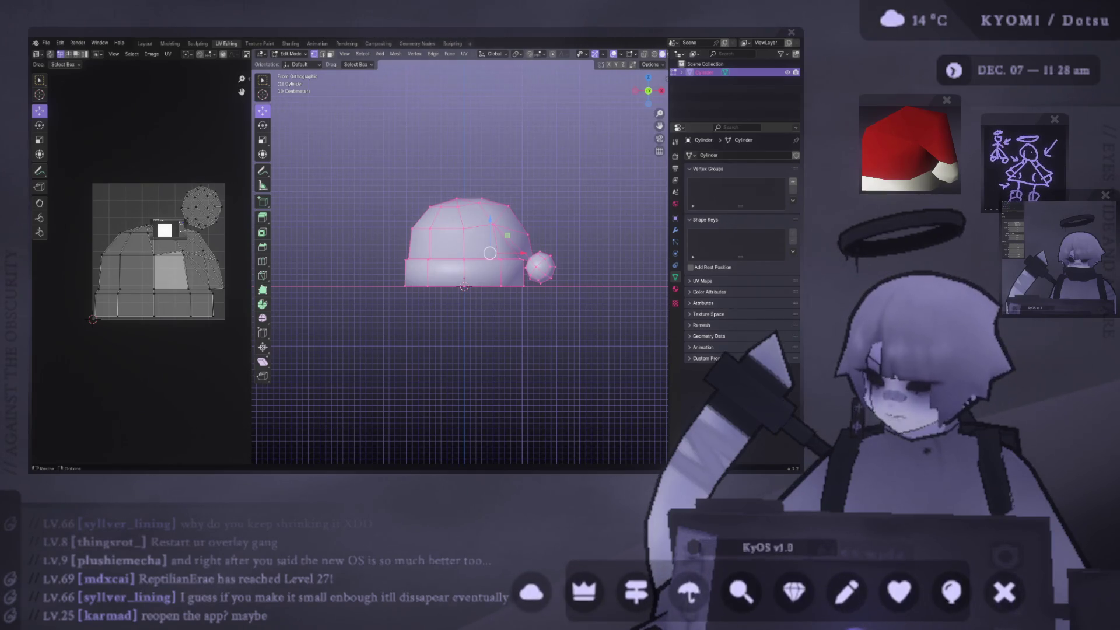
Zoom the UV editor and scale the hat's UVs with S to fit the texture square
alt+scroll(379, 291, down, 4)
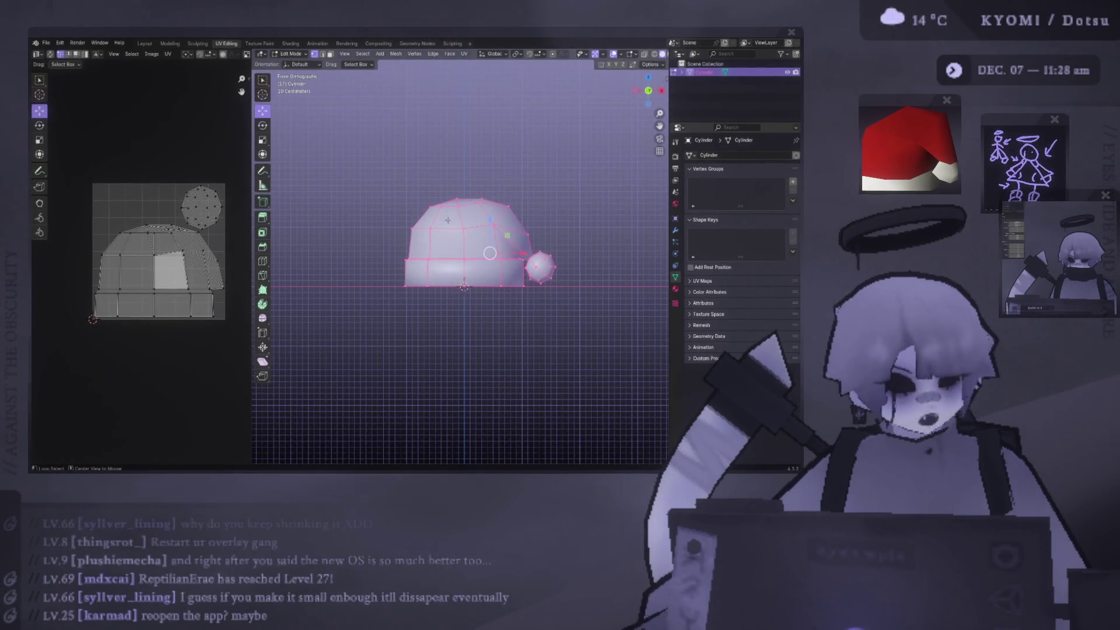
alt+scroll(409, 198, up, 7)
alt+scroll(424, 205, down, 4)
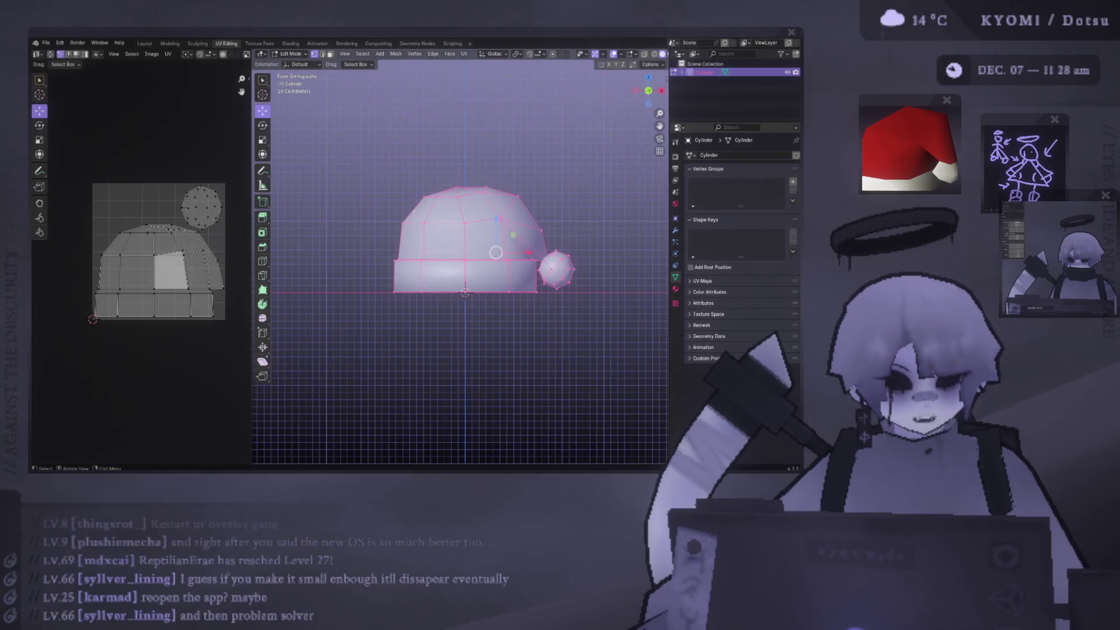
scroll(414, 207, down, 4)
scroll(413, 209, up, 1)
scroll(414, 210, up, 2)
scroll(414, 209, down, 3)
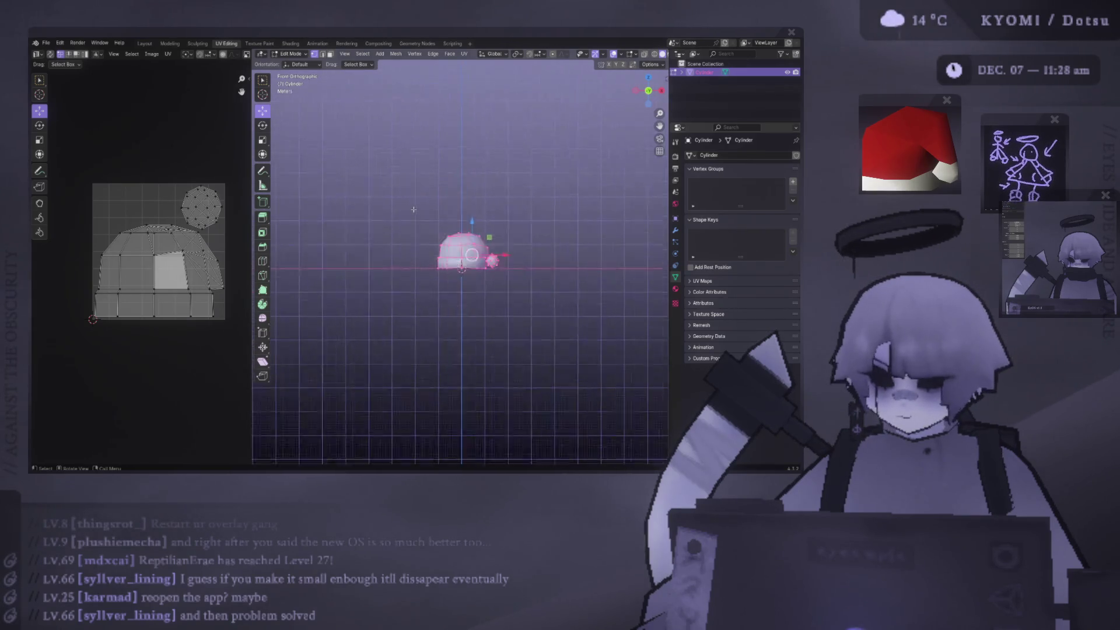
scroll(412, 212, up, 4)
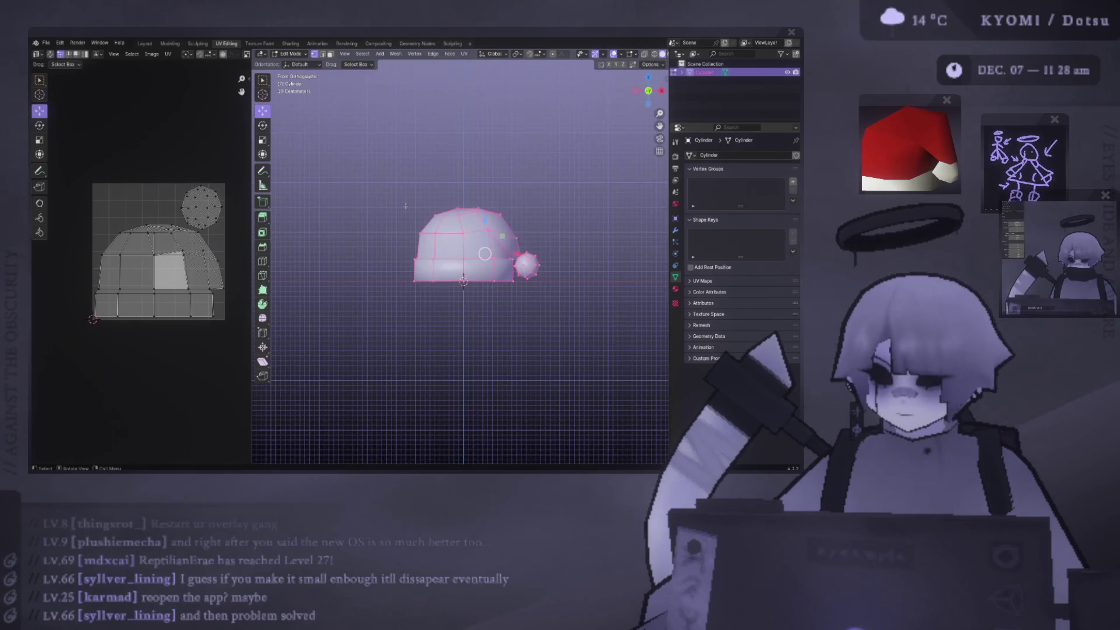
scroll(405, 205, down, 3)
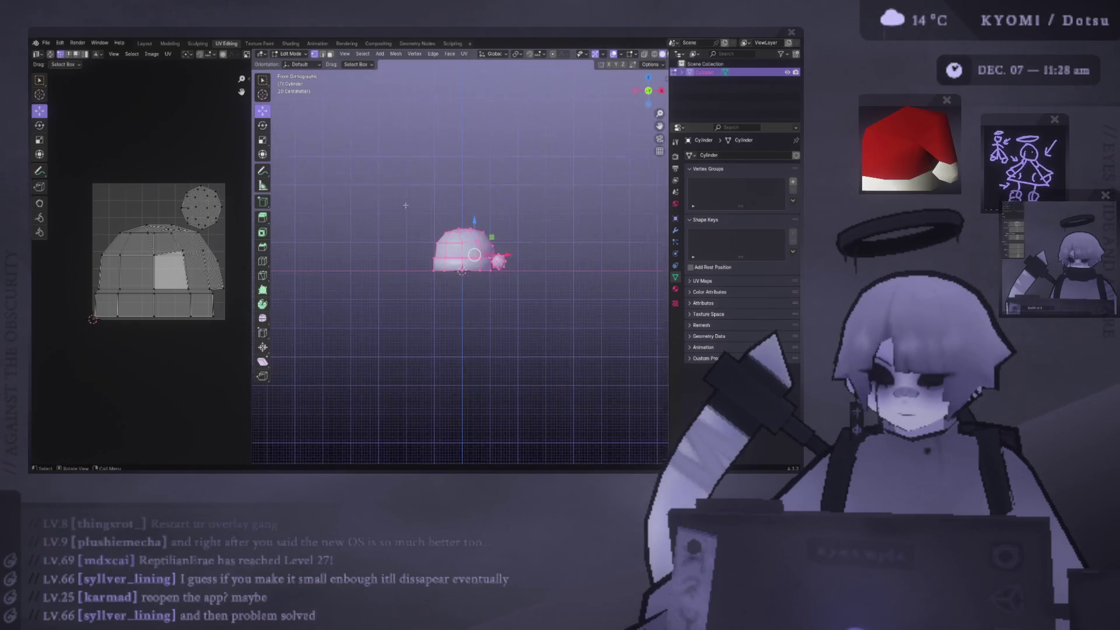
scroll(405, 206, up, 3)
key(s)
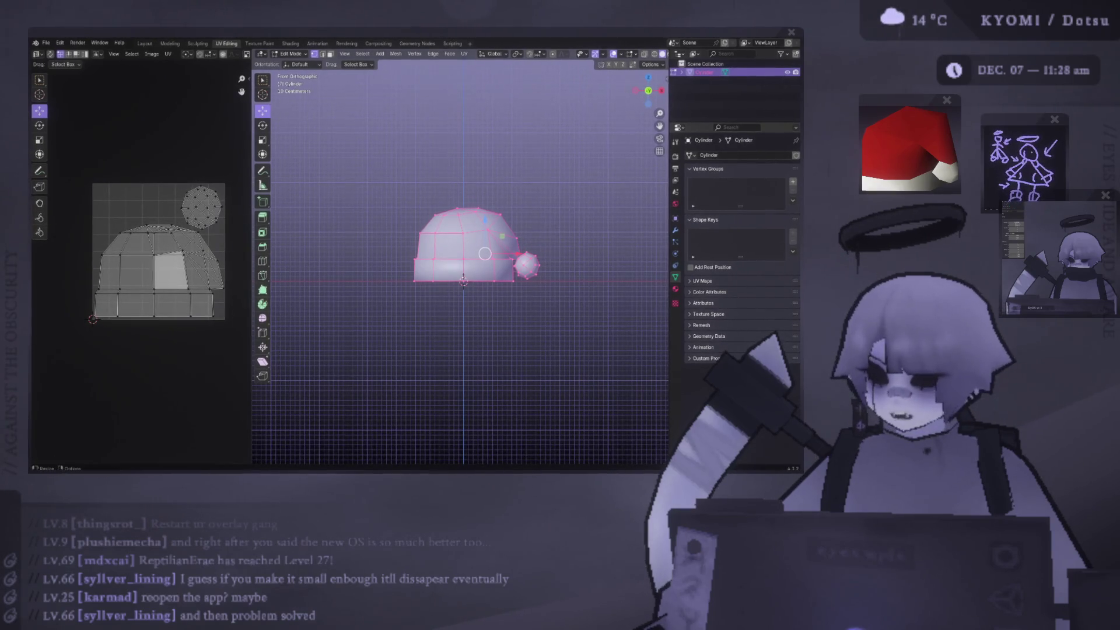
click(173, 224)
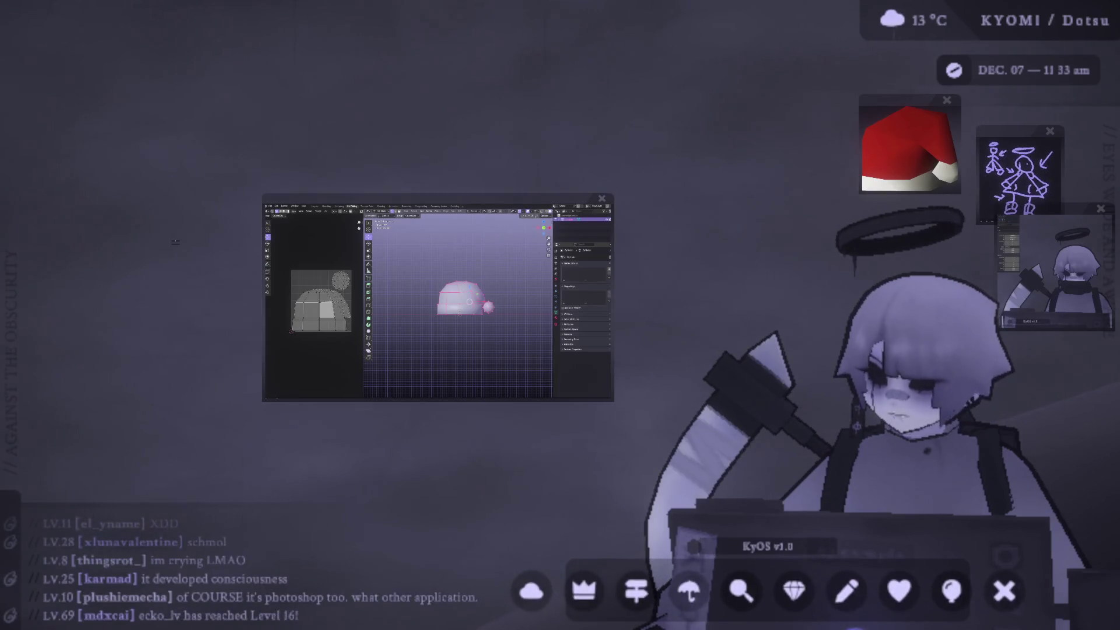
key(alt+a)
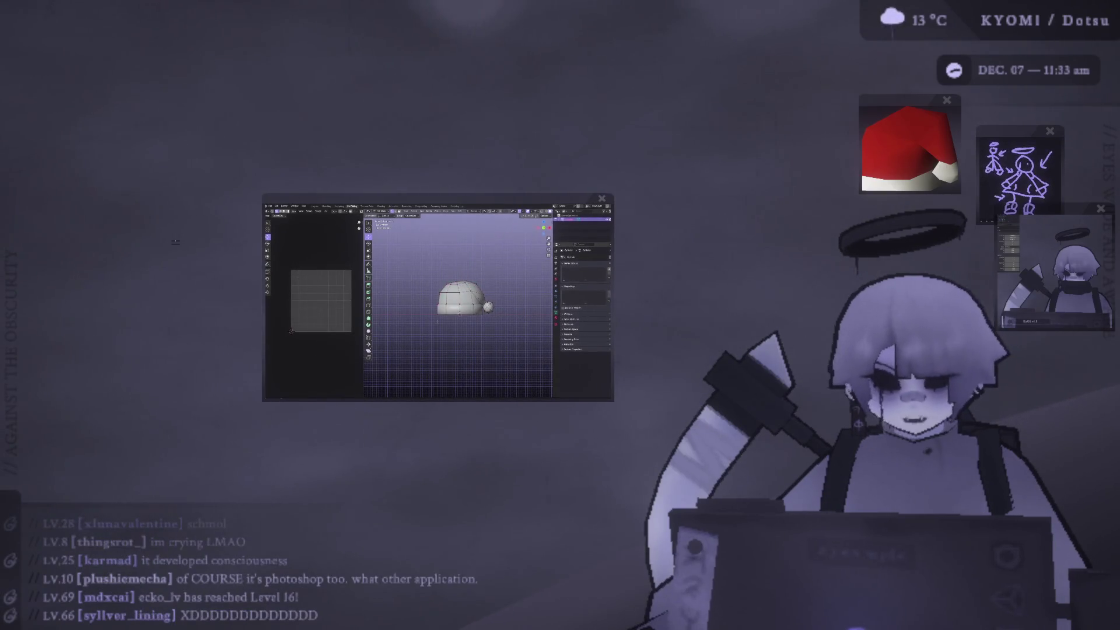
key(KP_1)
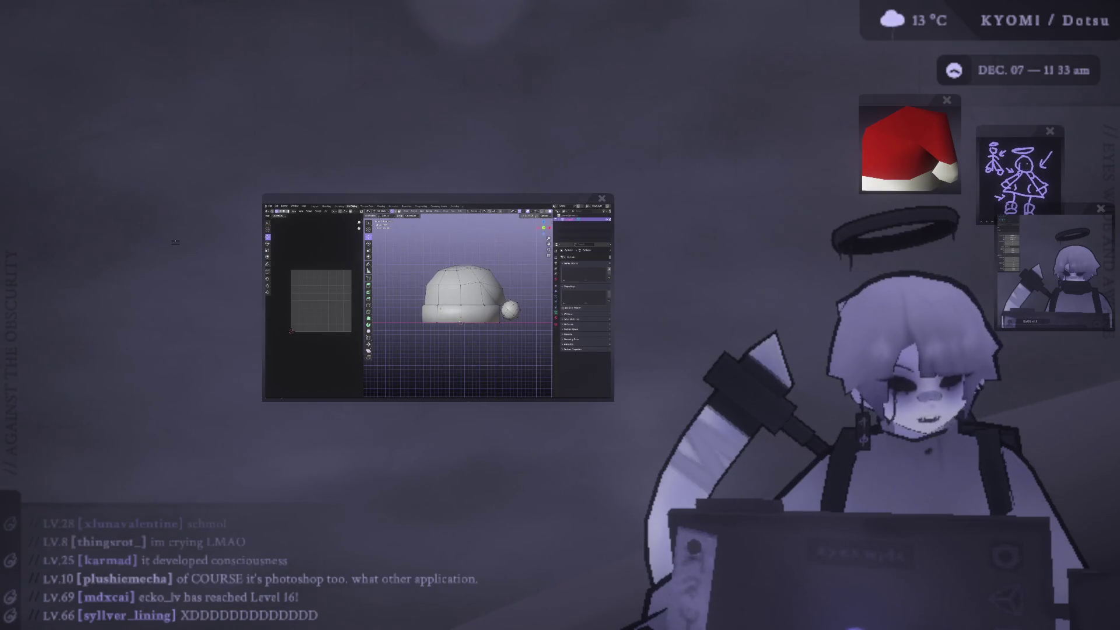
scroll(460, 294, up, 2)
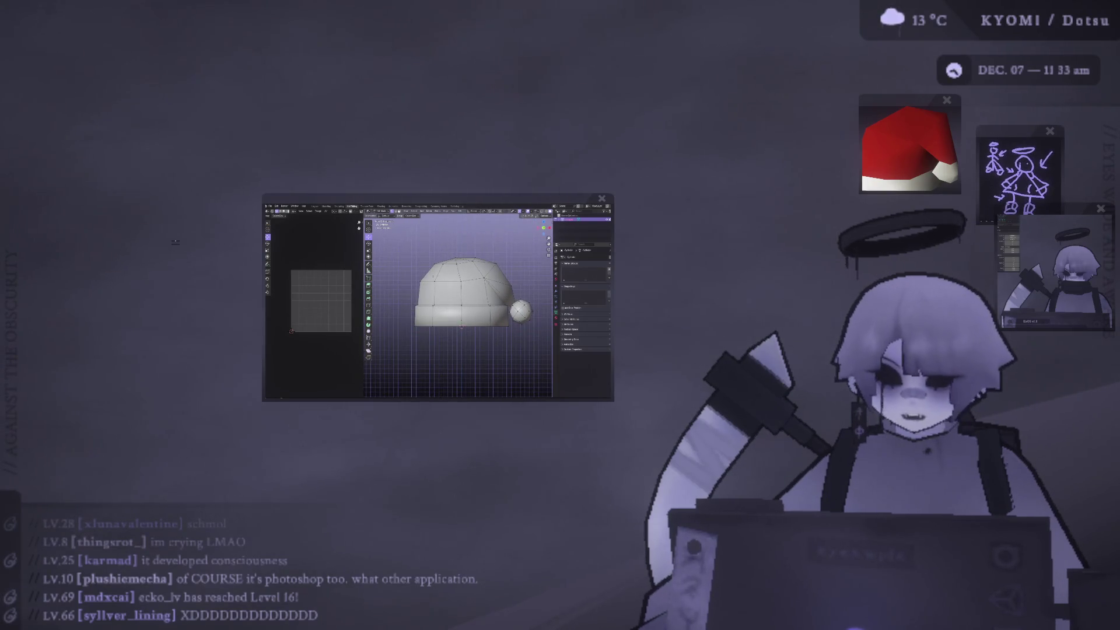
scroll(460, 303, down, 3)
scroll(461, 309, up, 5)
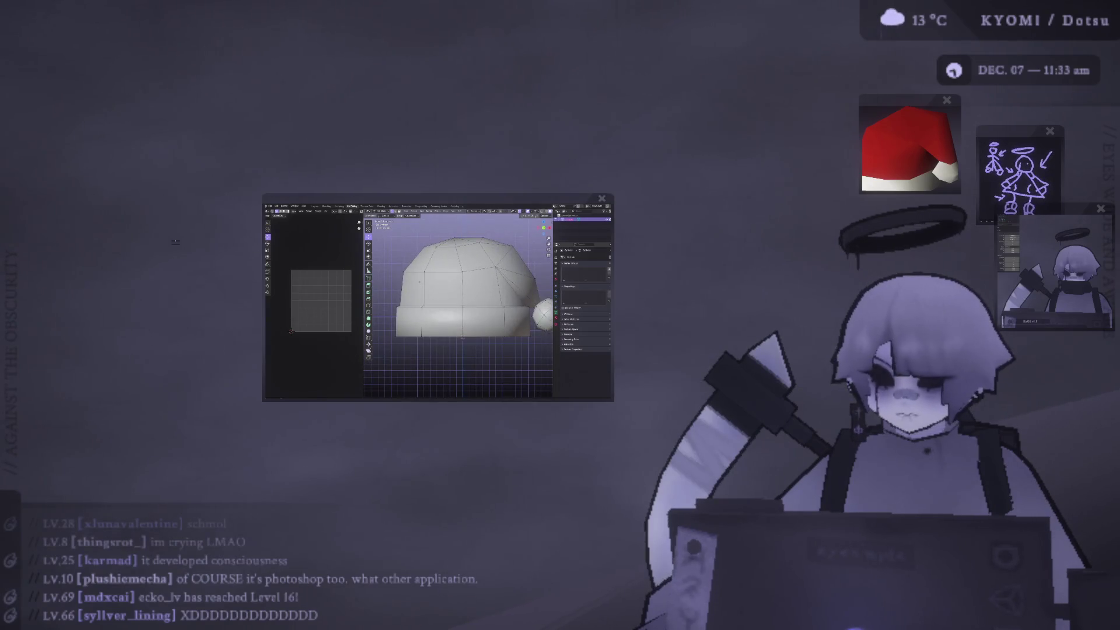
scroll(460, 303, down, 5)
scroll(461, 303, up, 3)
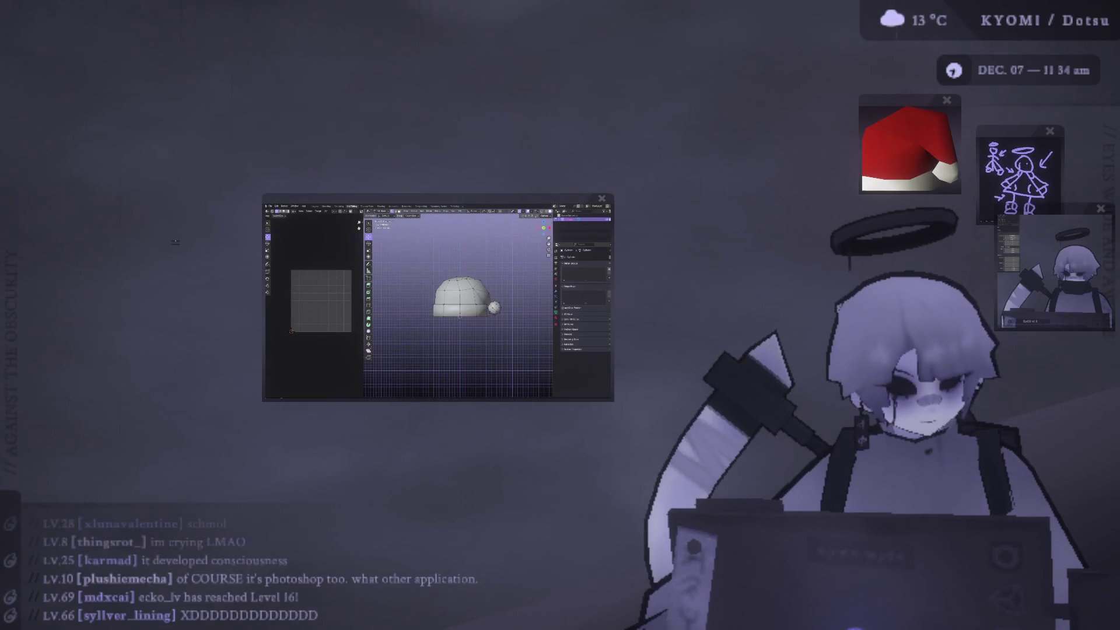
scroll(460, 304, up, 5)
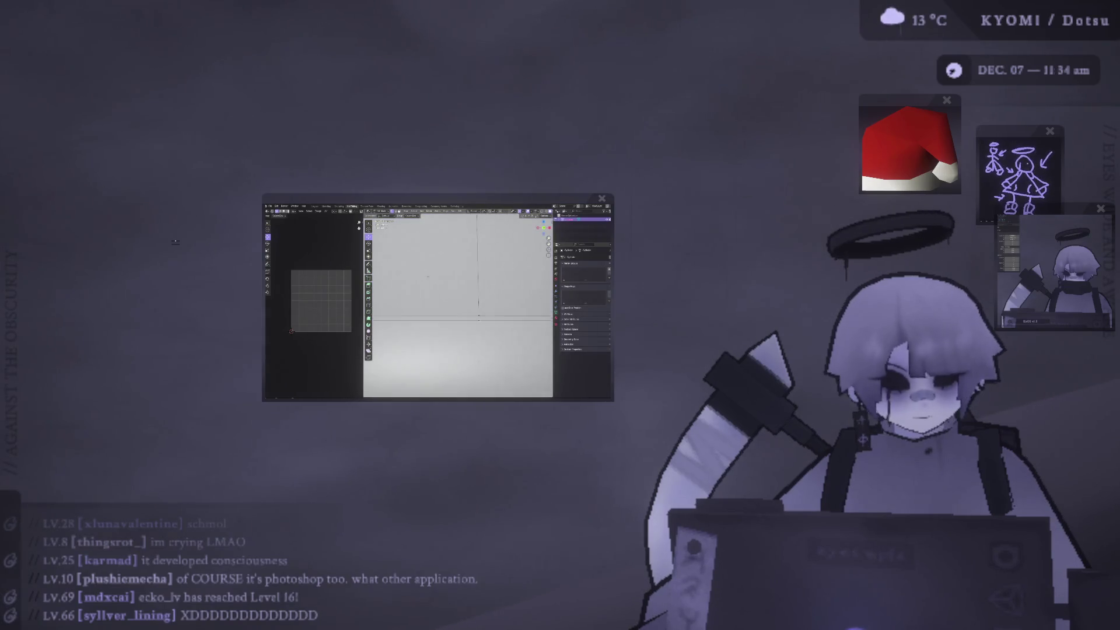
scroll(461, 304, down, 2)
middle_drag(427, 276, 477, 272)
key(KP_1)
scroll(461, 303, down, 4)
scroll(460, 303, up, 1)
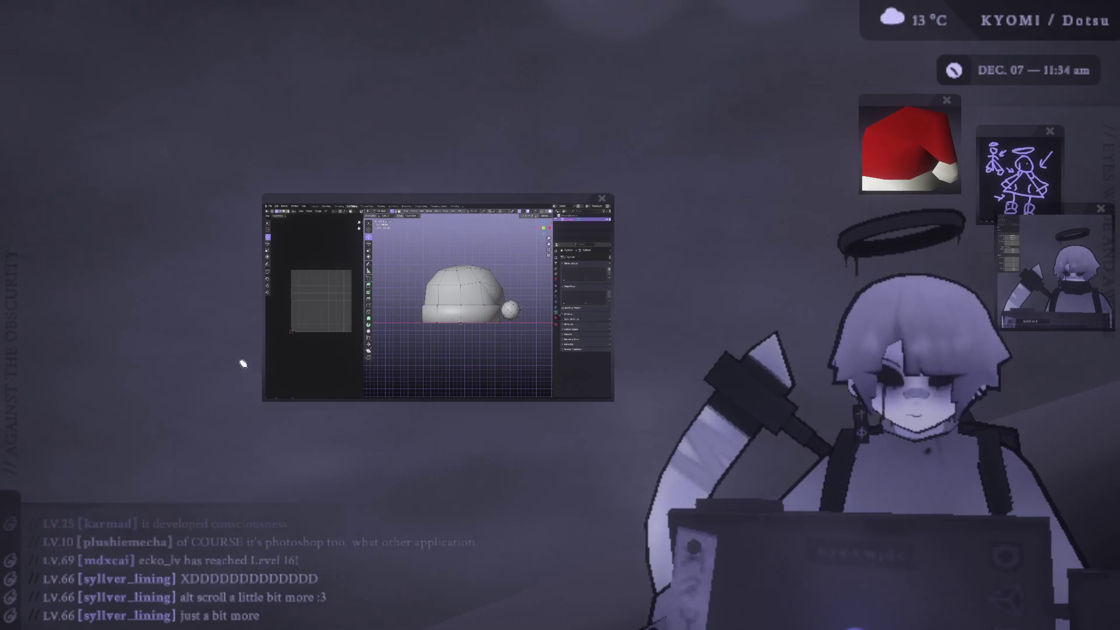
mouse_move(463, 195)
mouse_down()
mouse_move(268, 482)
mouse_move(388, 157)
mouse_up()
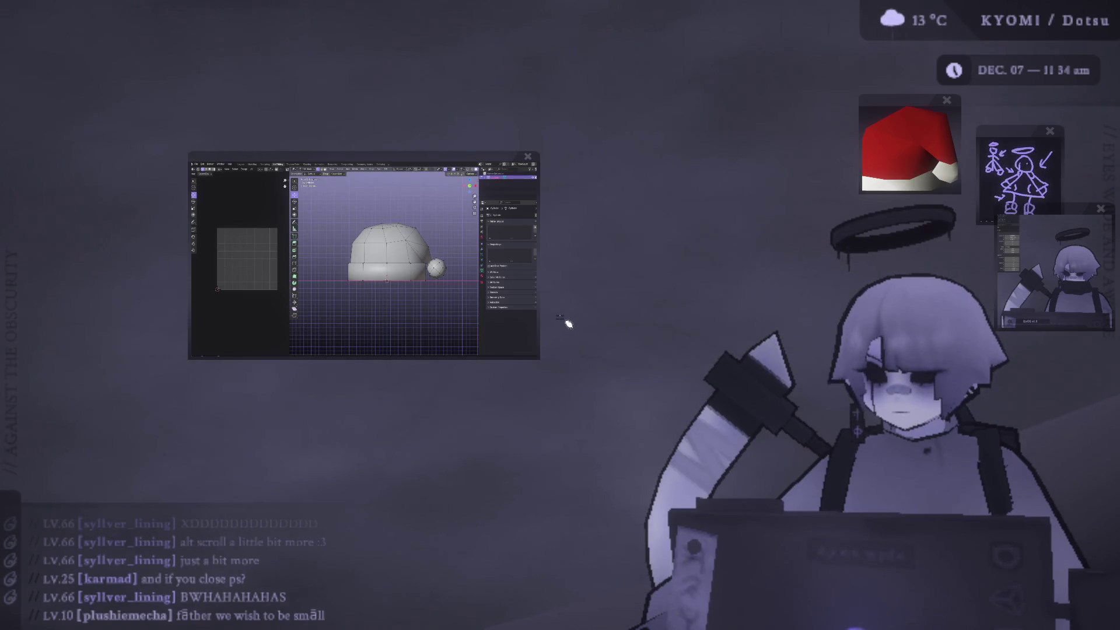
mouse_move(630, 611)
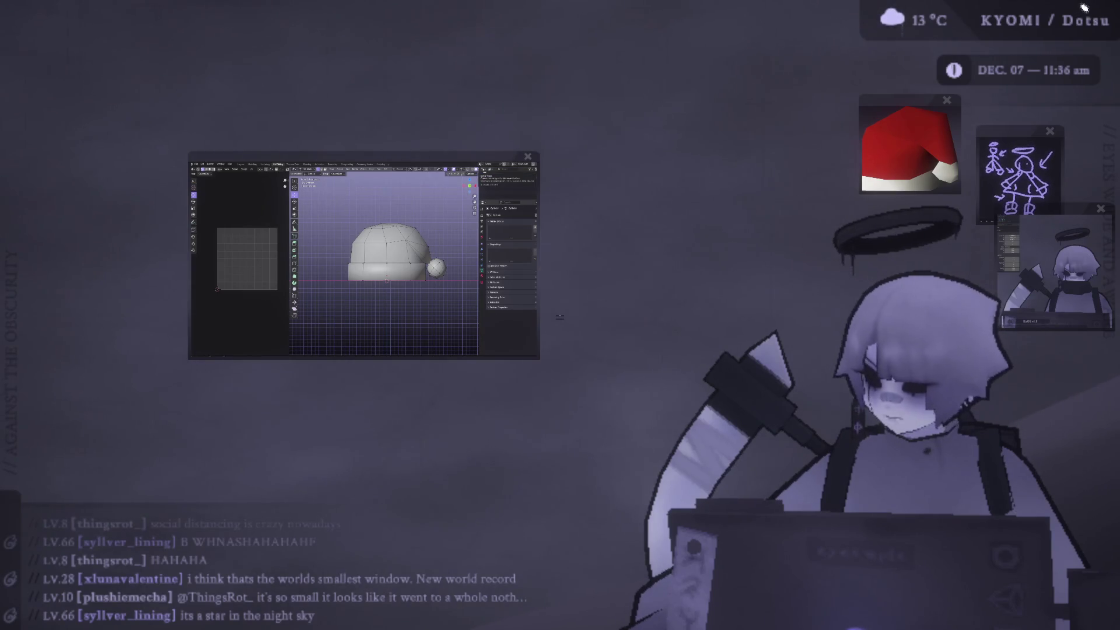
Move the Santa hat preview left and bring up the full character scene window
mouse_move(909, 104)
mouse_down()
mouse_move(625, 103)
mouse_move(645, 104)
mouse_up()
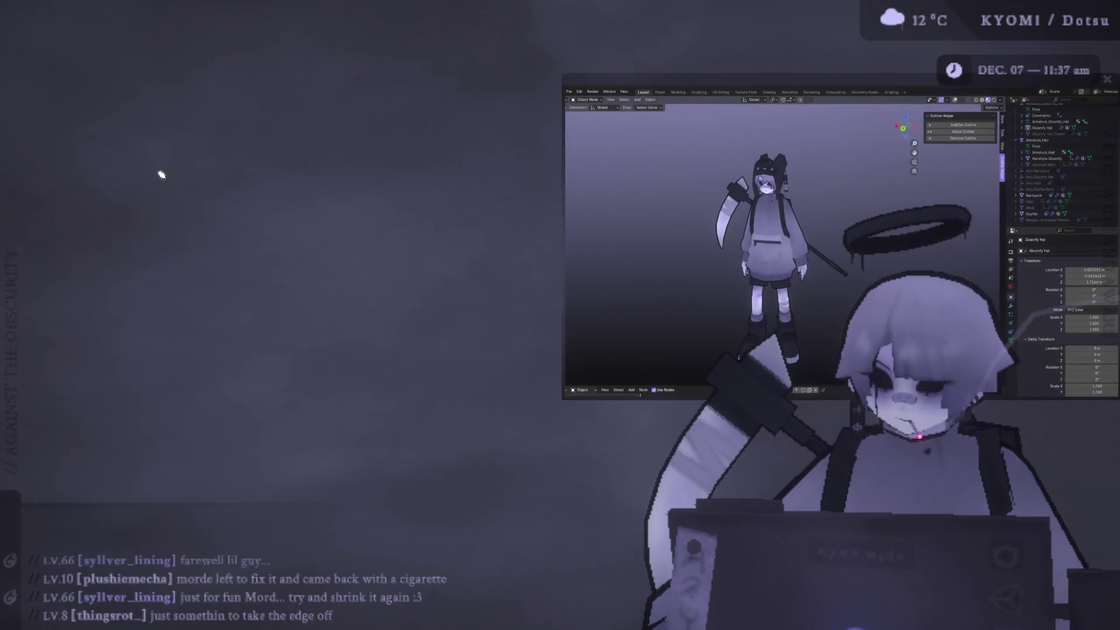
drag(333, 230, 406, 103)
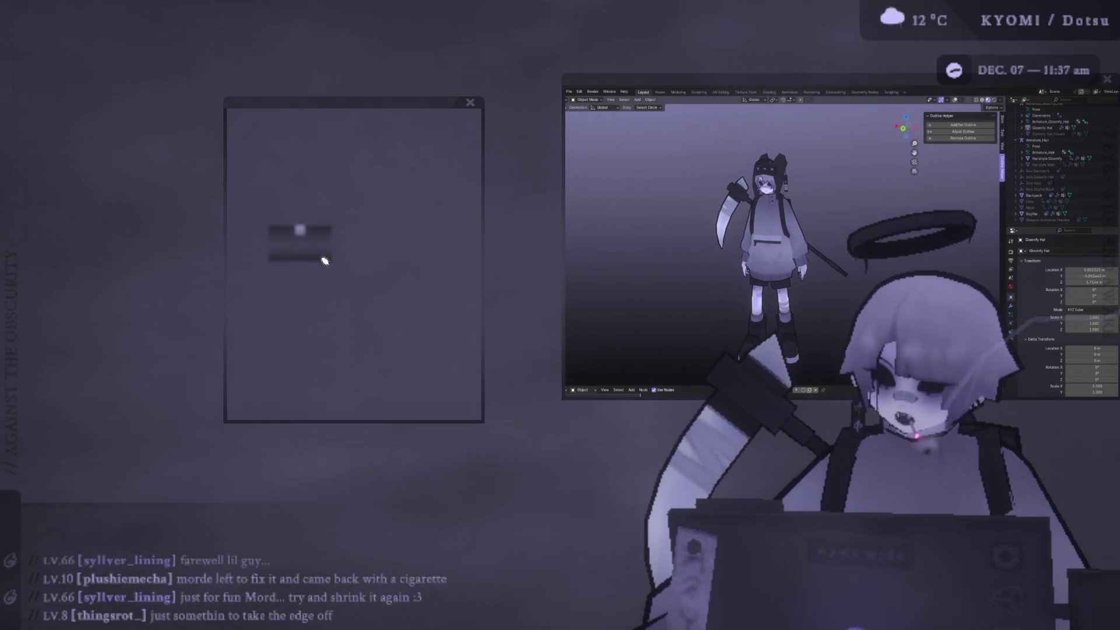
Shrink the blank overlay window and reposition it at the top of the screen
scroll(326, 260, down, 3)
scroll(326, 264, down, 3)
drag(358, 108, 193, 97)
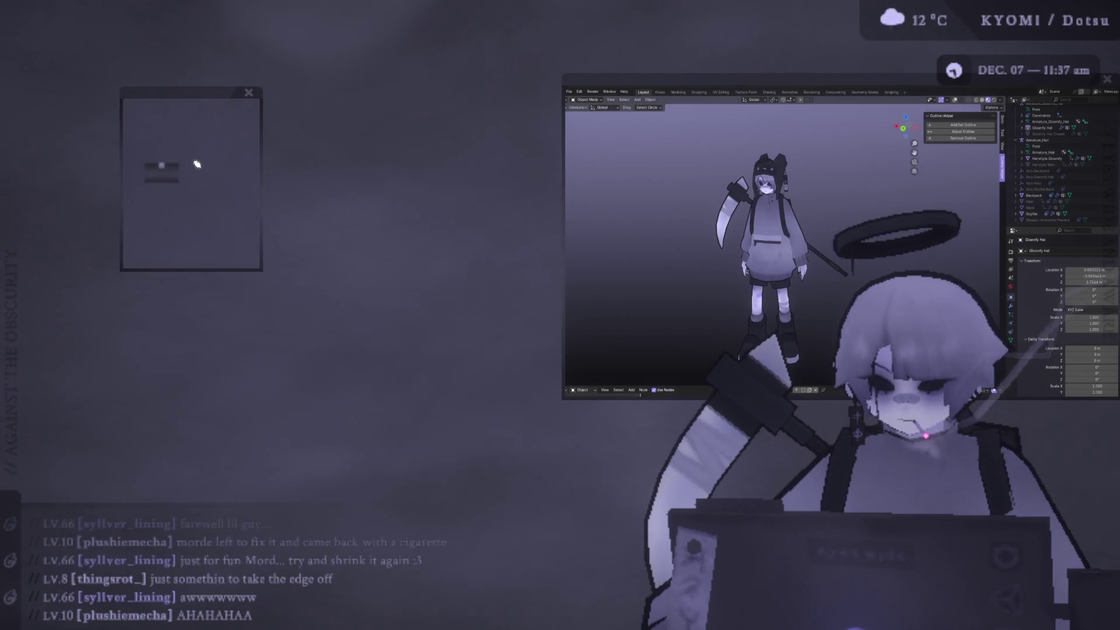
scroll(225, 175, down, 2)
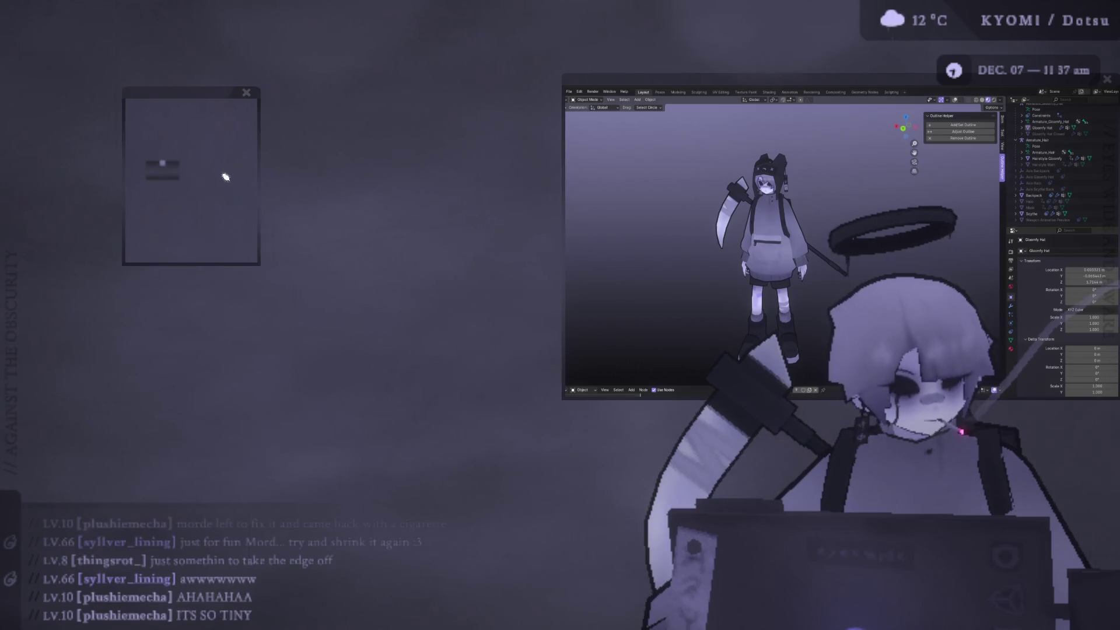
drag(224, 91, 445, 243)
scroll(465, 247, up, 5)
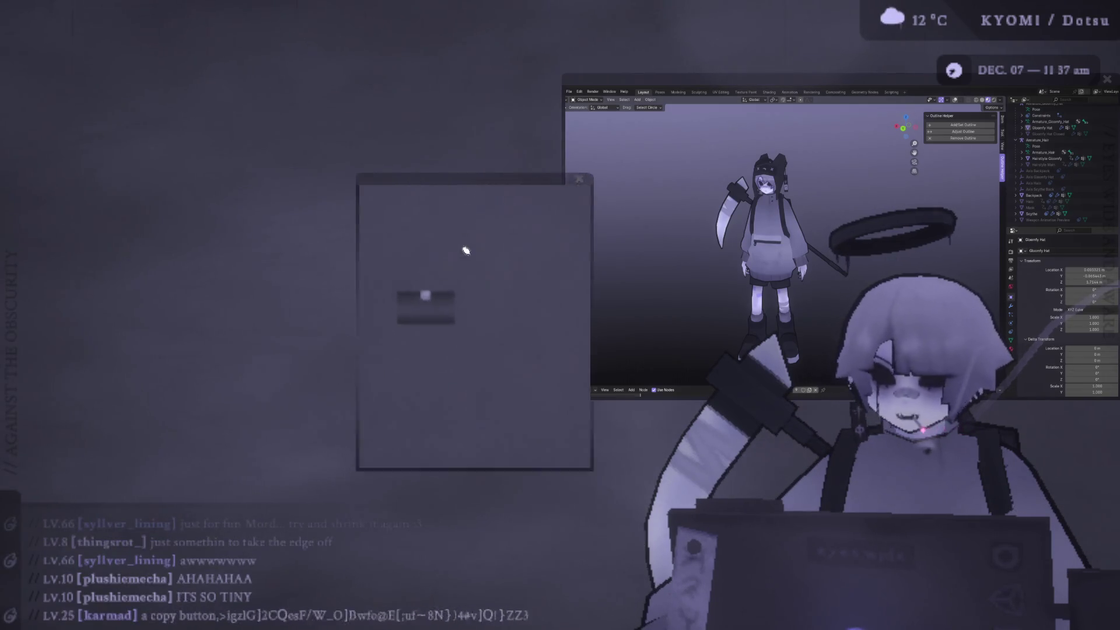
mouse_move(450, 182)
mouse_down()
mouse_move(439, 9)
mouse_move(448, 23)
mouse_move(432, 51)
mouse_up()
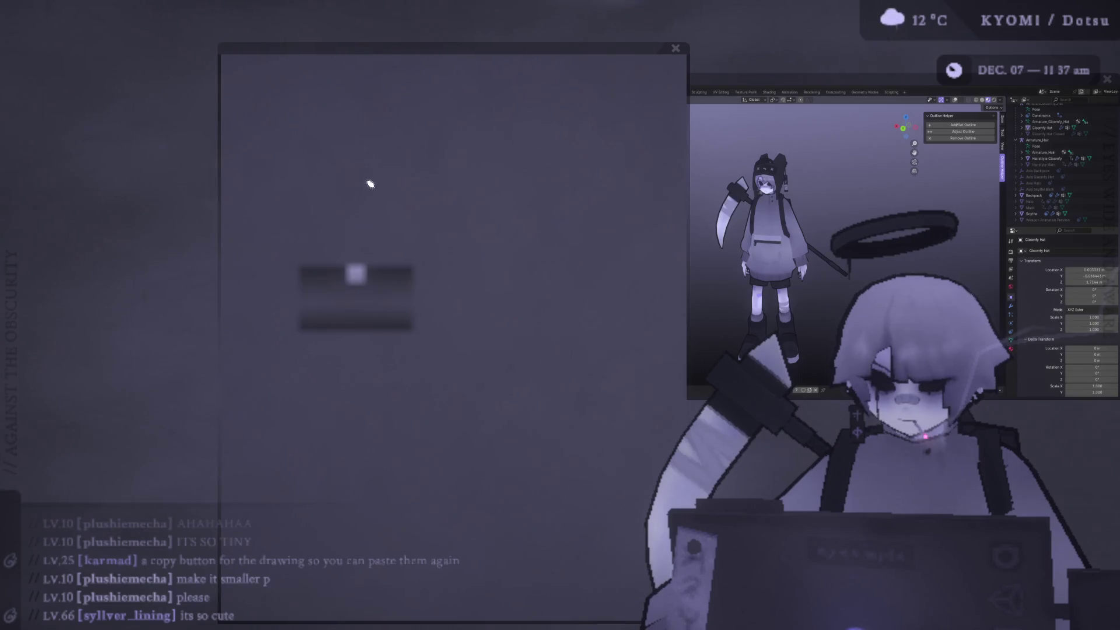
Shrink the blank window further and move Blender aside to reveal Photoshop
scroll(368, 197, down, 3)
scroll(430, 155, down, 5)
scroll(449, 83, down, 5)
drag(445, 45, 234, 72)
drag(642, 86, 150, 136)
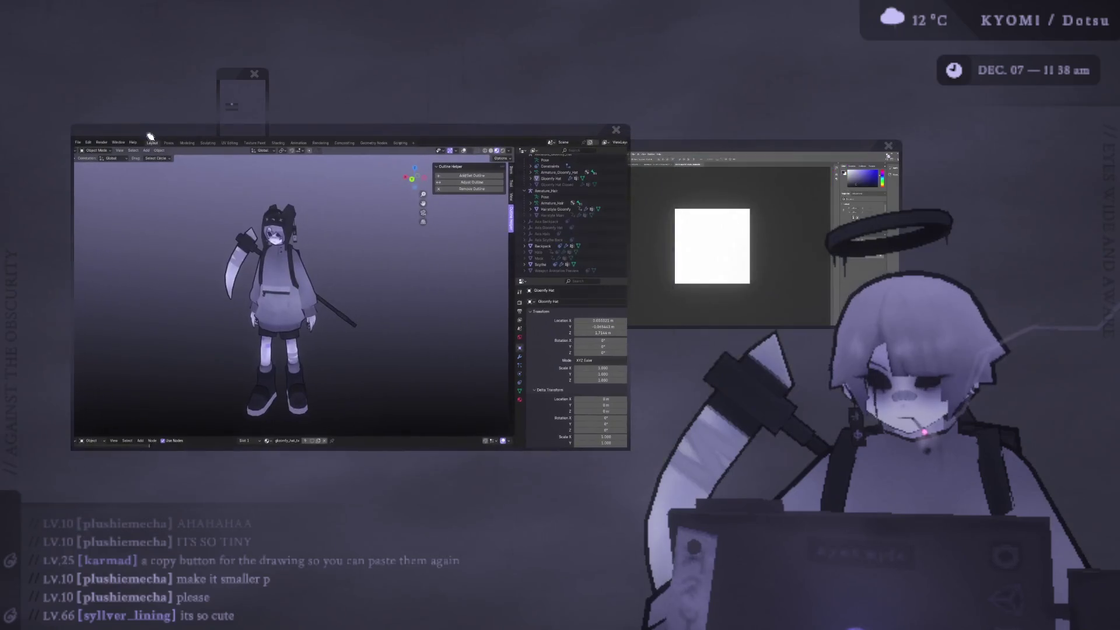
Close Blender, move the small window to the upper right, and raise Photoshop
click(617, 129)
drag(233, 74, 1015, 149)
drag(741, 145, 345, 104)
scroll(424, 165, up, 5)
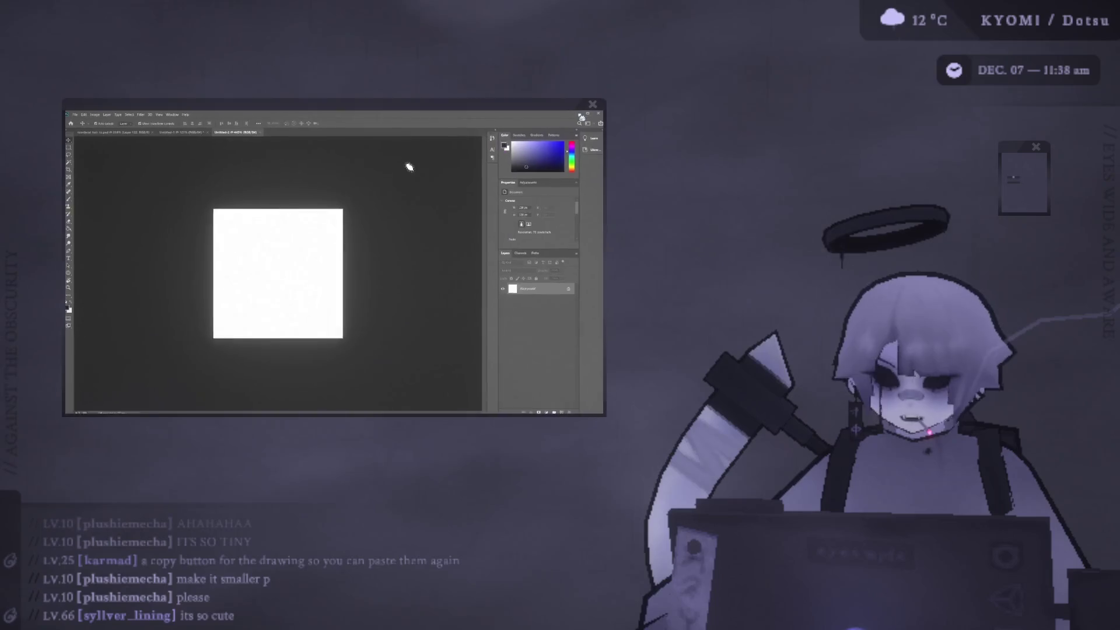
drag(417, 110, 417, 50)
scroll(418, 50, up, 1)
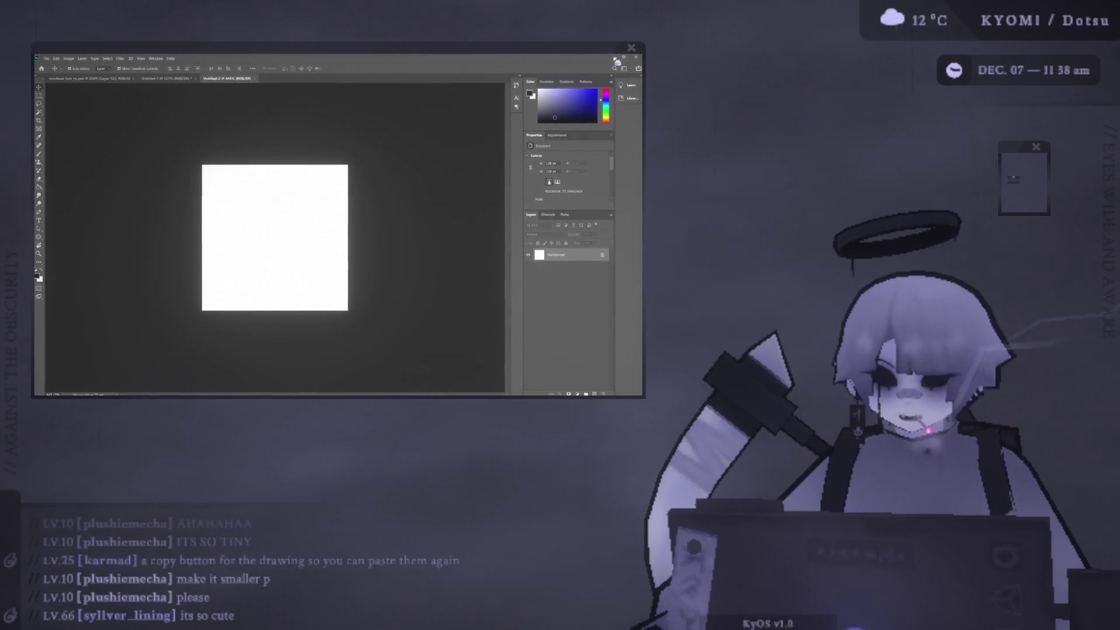
Switch from Untitled-1 to the blank Untitled-2 canvas and shrink the hat preview into the corner
click(169, 78)
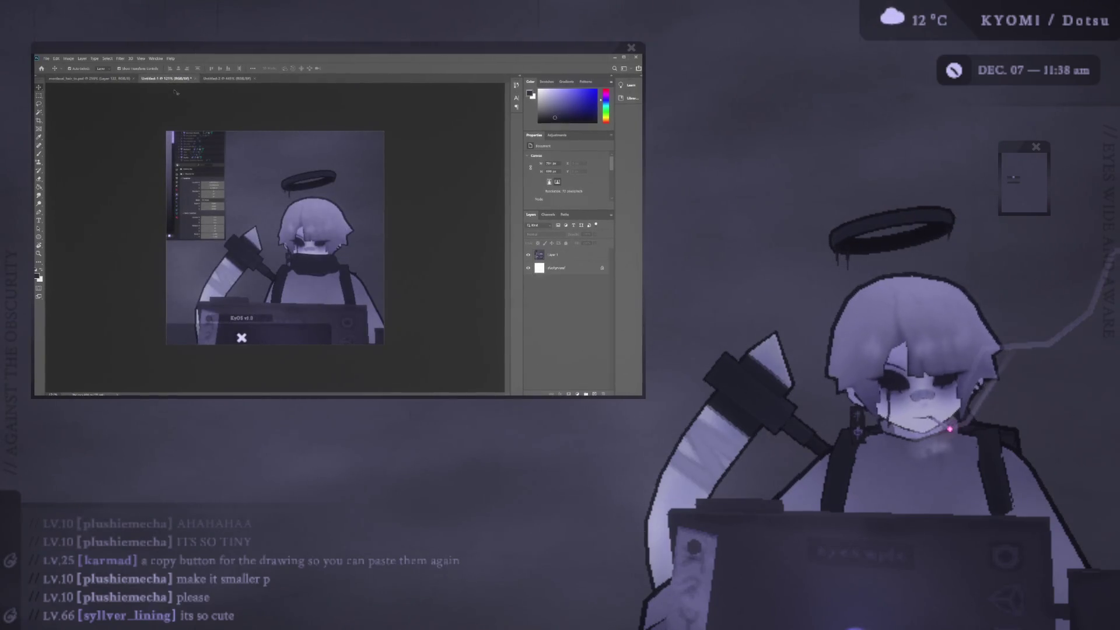
click(228, 78)
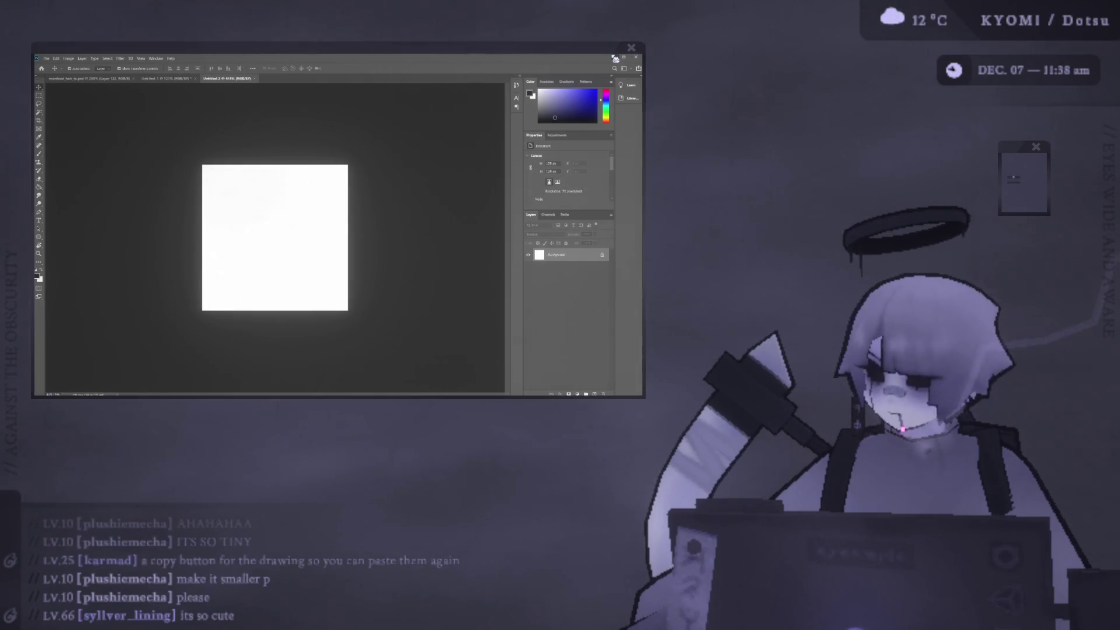
mouse_move(477, 146)
mouse_down()
mouse_move(490, 132)
mouse_move(867, 114)
mouse_move(840, 75)
mouse_move(943, 107)
mouse_move(924, 131)
mouse_up()
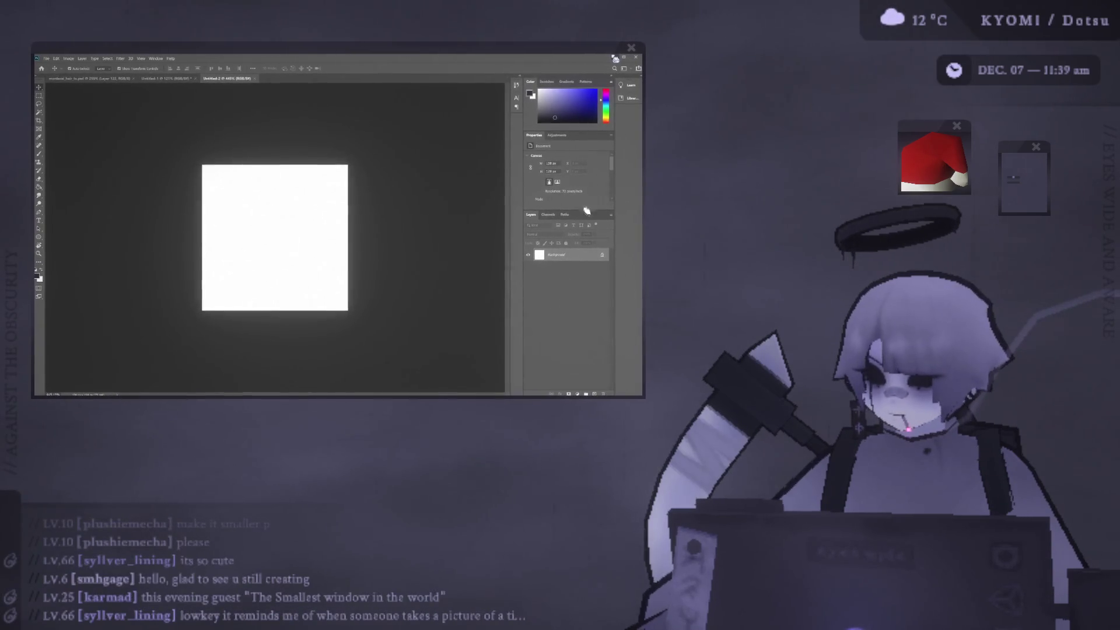
Move the drawing and stick-figure windows off the canvas beside the hat preview
mouse_move(407, 200)
mouse_down()
mouse_move(417, 210)
mouse_move(425, 118)
mouse_move(762, 106)
mouse_move(758, 98)
mouse_move(840, 98)
mouse_move(950, 76)
mouse_move(864, 62)
mouse_move(921, 108)
mouse_move(1092, 190)
mouse_move(1058, 234)
mouse_up()
drag(1015, 148, 832, 82)
mouse_move(1045, 224)
mouse_down()
mouse_move(1015, 139)
mouse_move(1028, 133)
mouse_up()
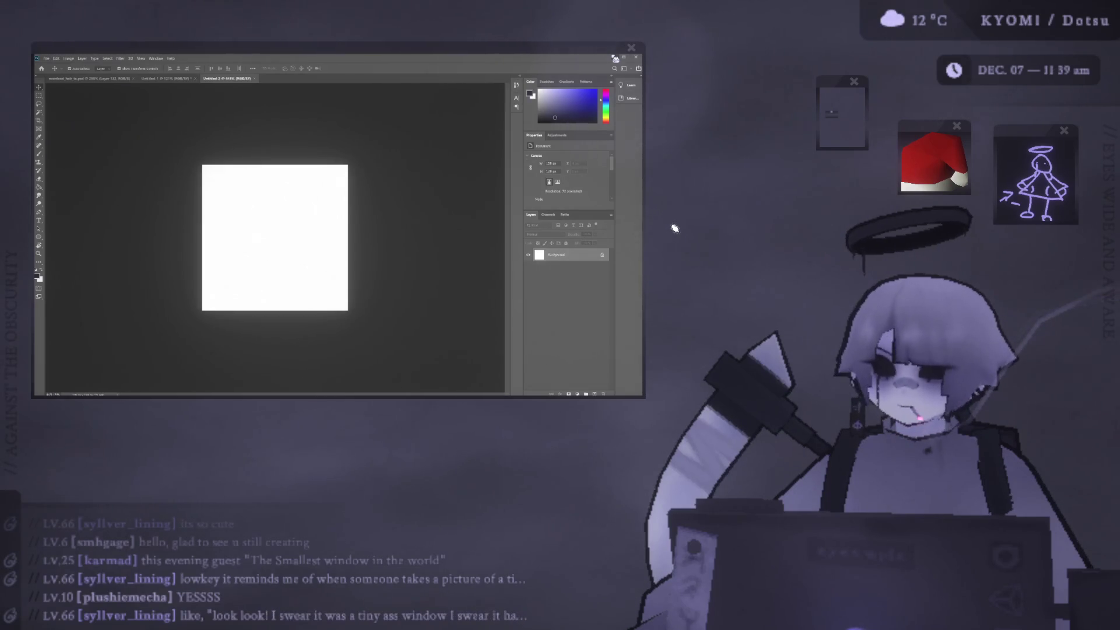
Zoom the dark-filled canvas out and back in
mouse_move(652, 610)
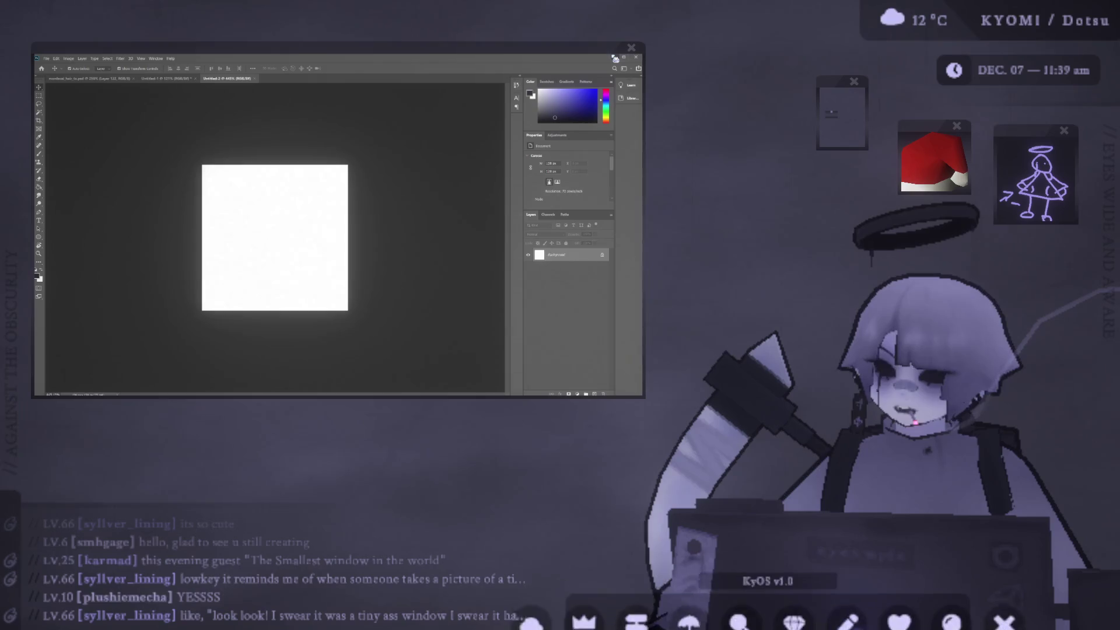
alt+scroll(298, 205, down, 2)
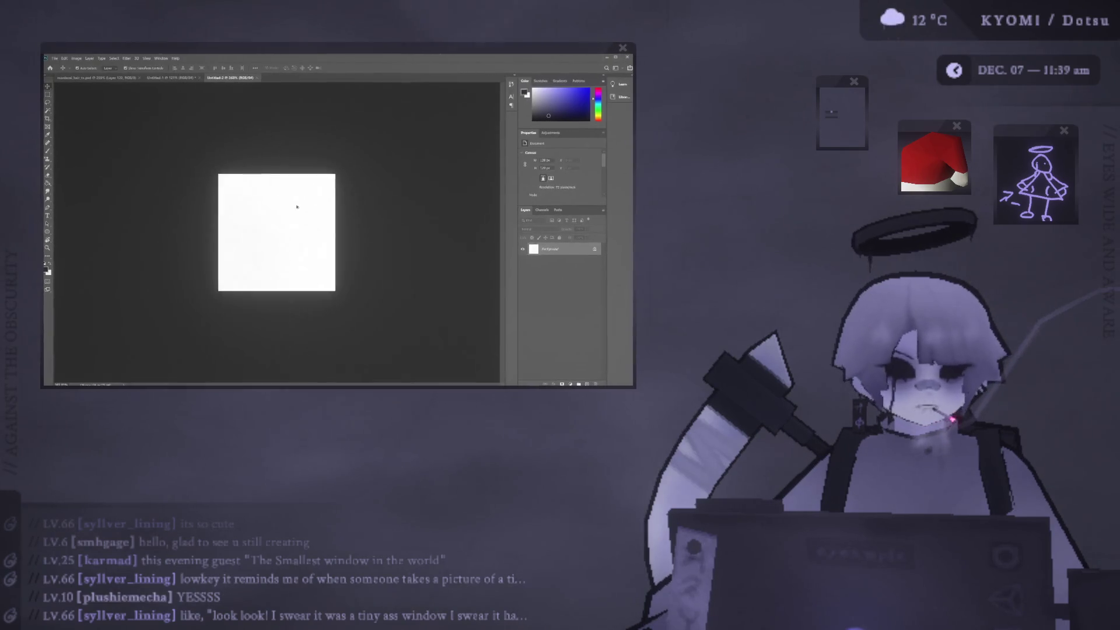
alt+scroll(297, 208, up, 1)
alt+scroll(296, 208, down, 3)
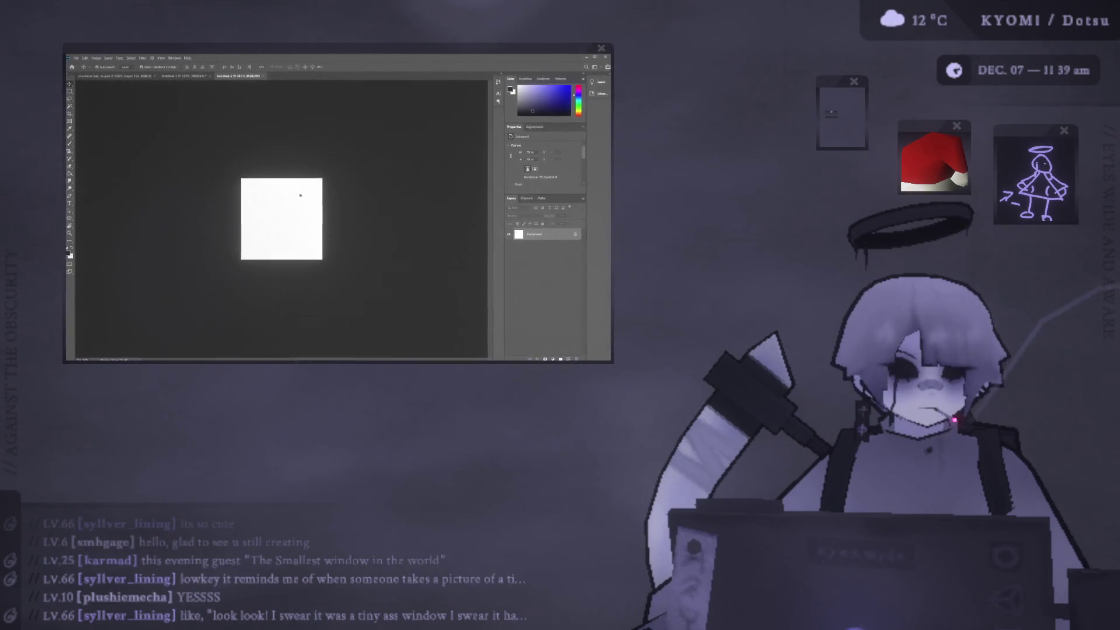
alt+scroll(301, 190, down, 2)
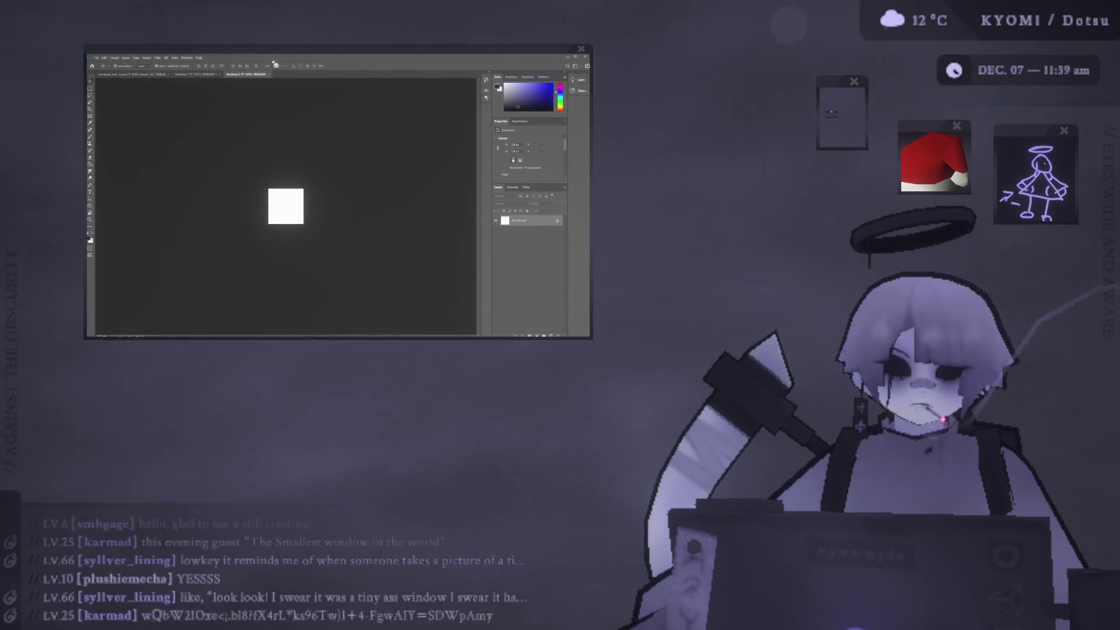
alt+scroll(296, 164, down, 2)
alt+scroll(296, 164, up, 2)
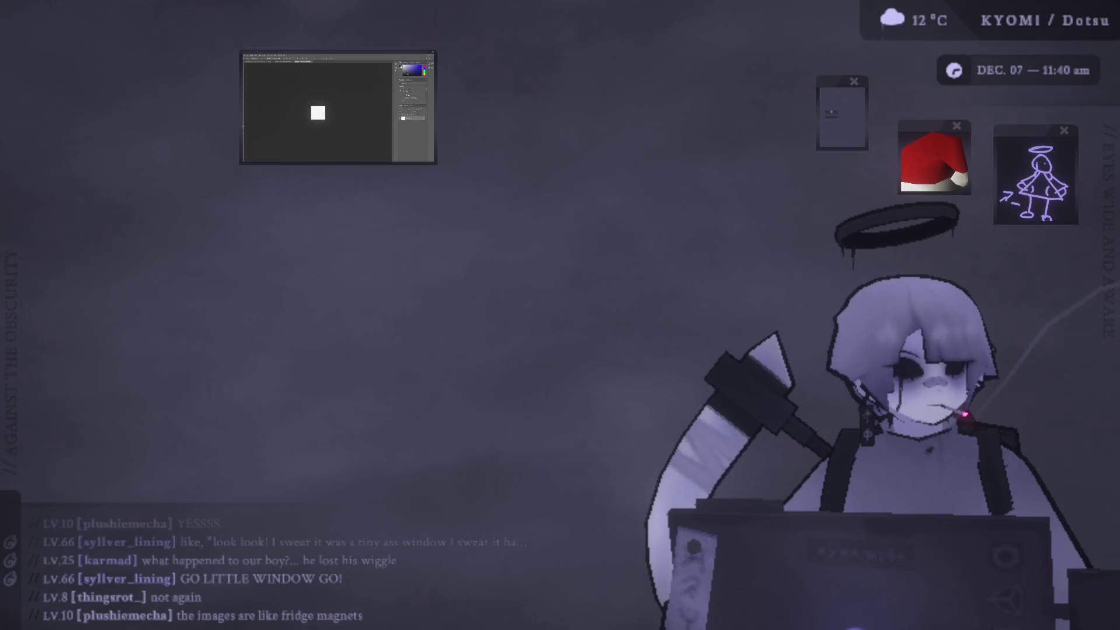
Switch from Photoshop to the Blender hat model window, then close it
key(alt+Tab)
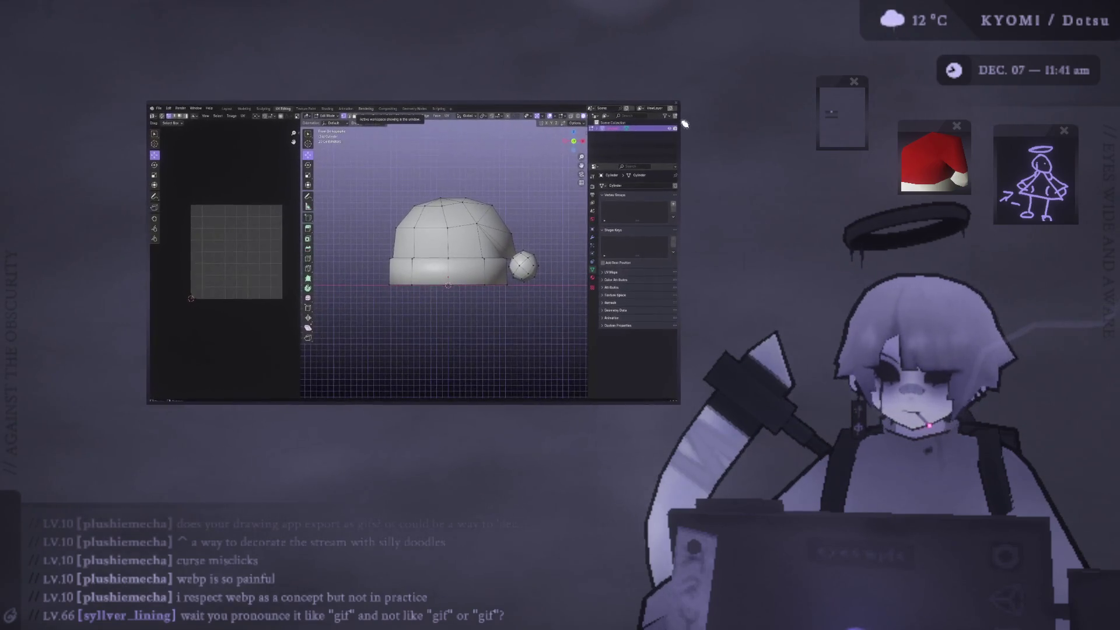
click(680, 103)
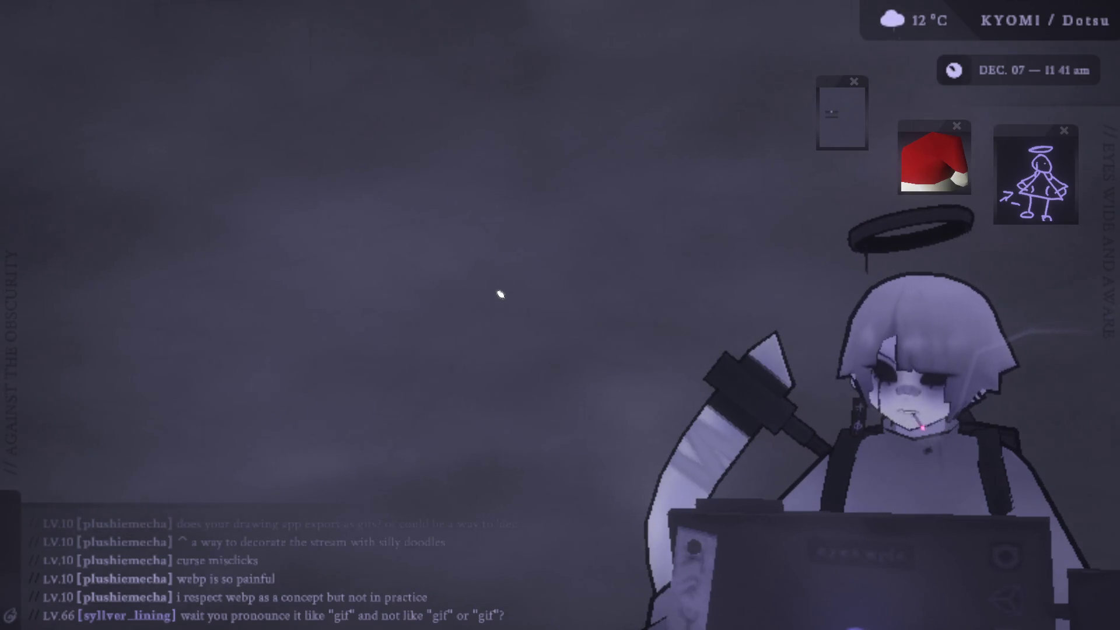
Reopen the Blender Santa hat UV editing window from the dock icon
mouse_move(732, 581)
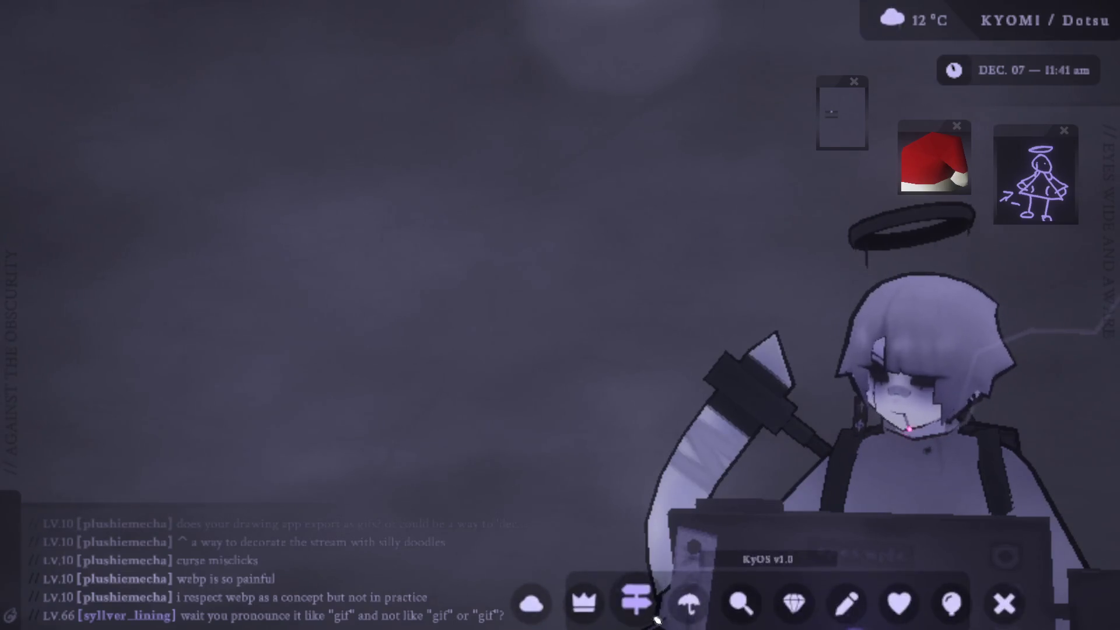
click(799, 605)
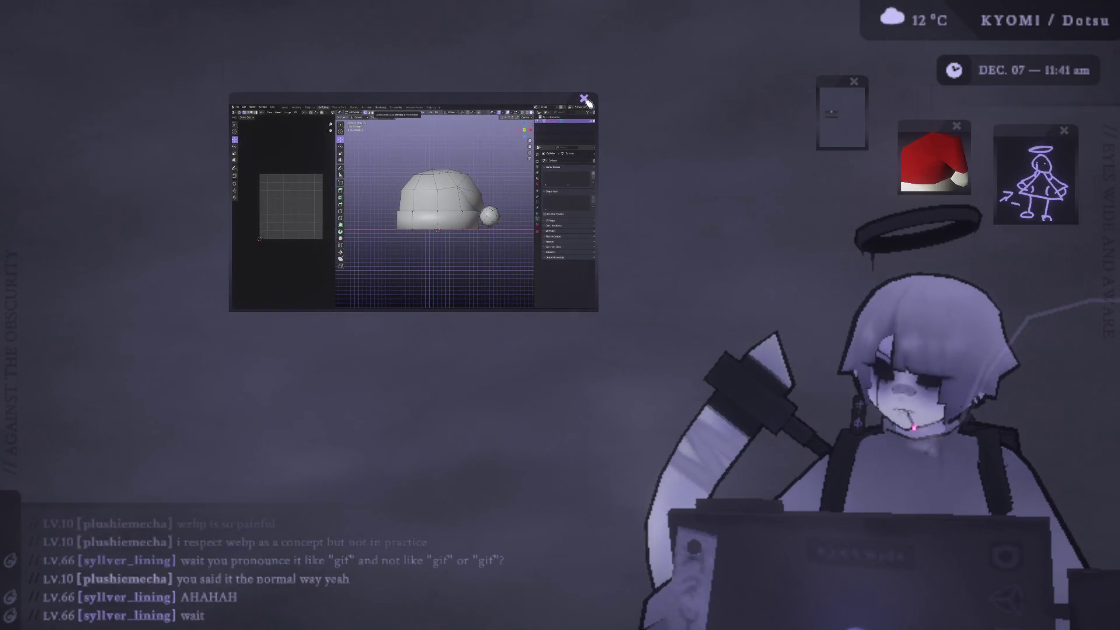
click(578, 98)
click(767, 595)
click(793, 590)
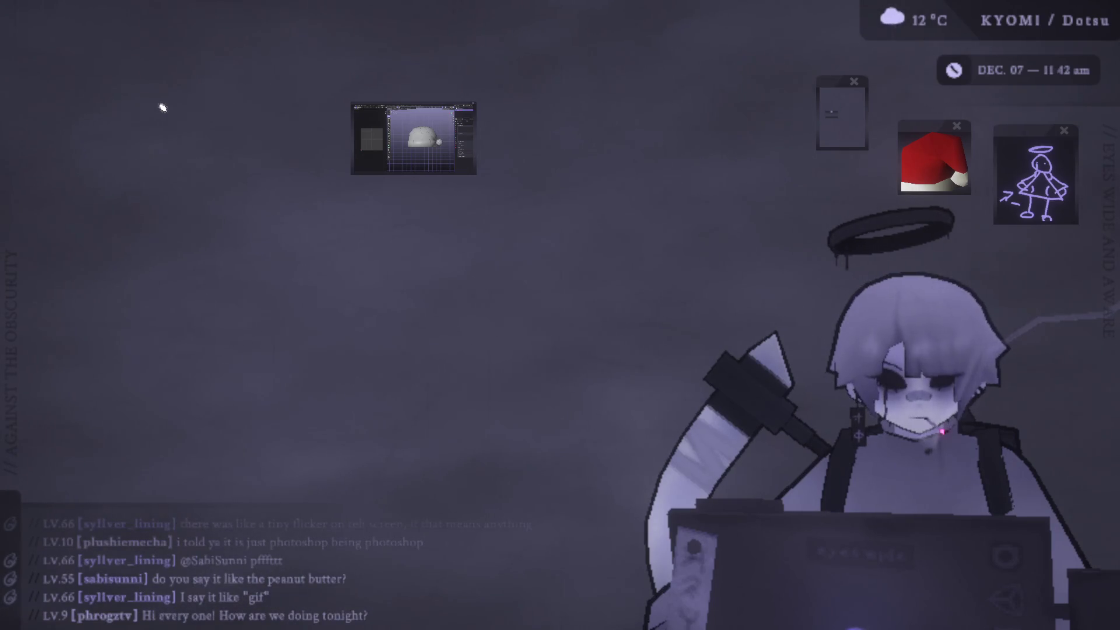
Shrink and close the Blender window, then reopen it larger from the dock
mouse_move(476, 174)
mouse_down()
mouse_move(475, 149)
mouse_move(397, 117)
mouse_move(541, 105)
mouse_up()
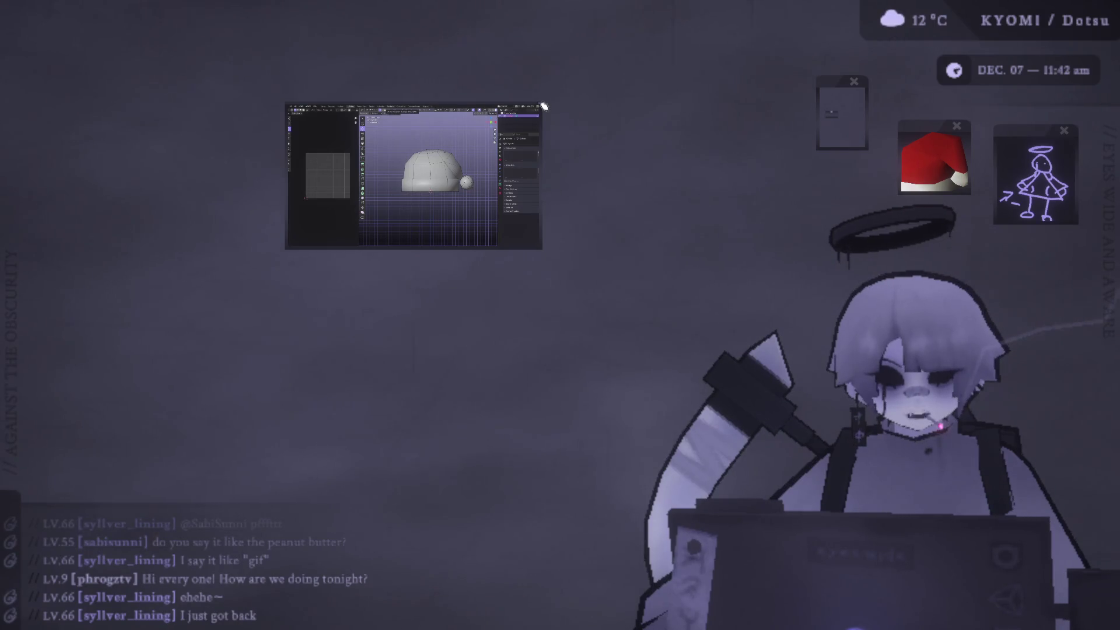
click(543, 107)
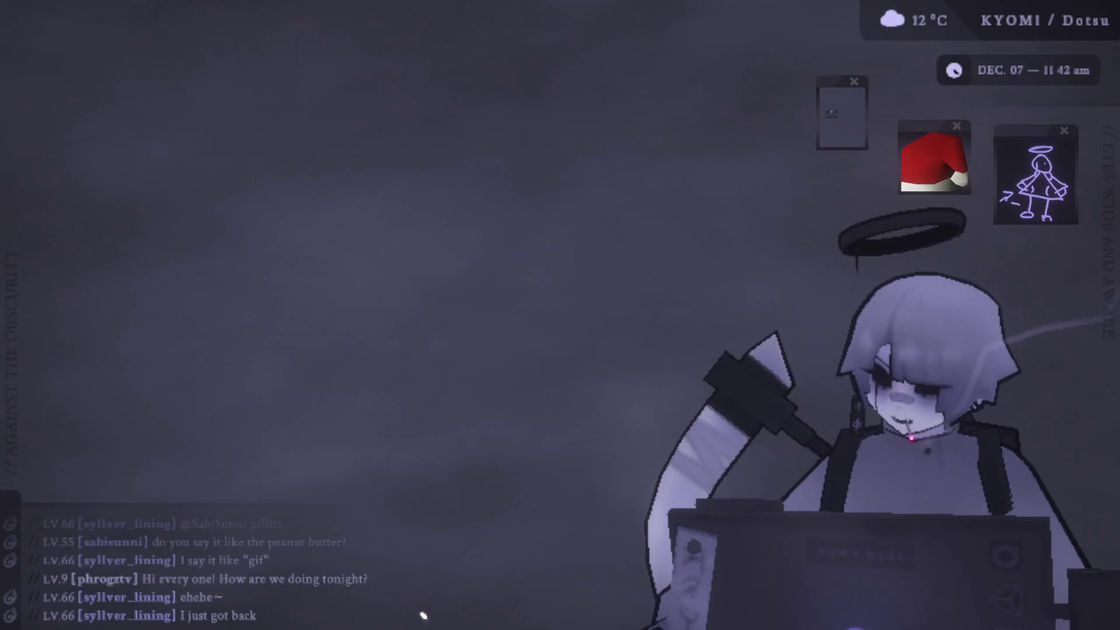
mouse_move(817, 624)
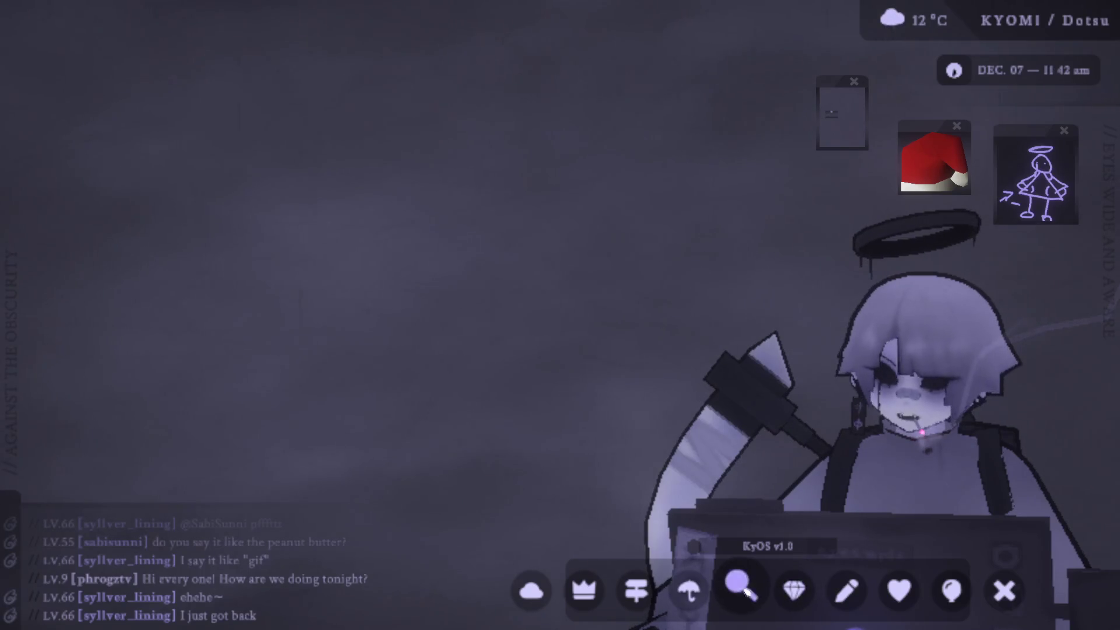
click(797, 592)
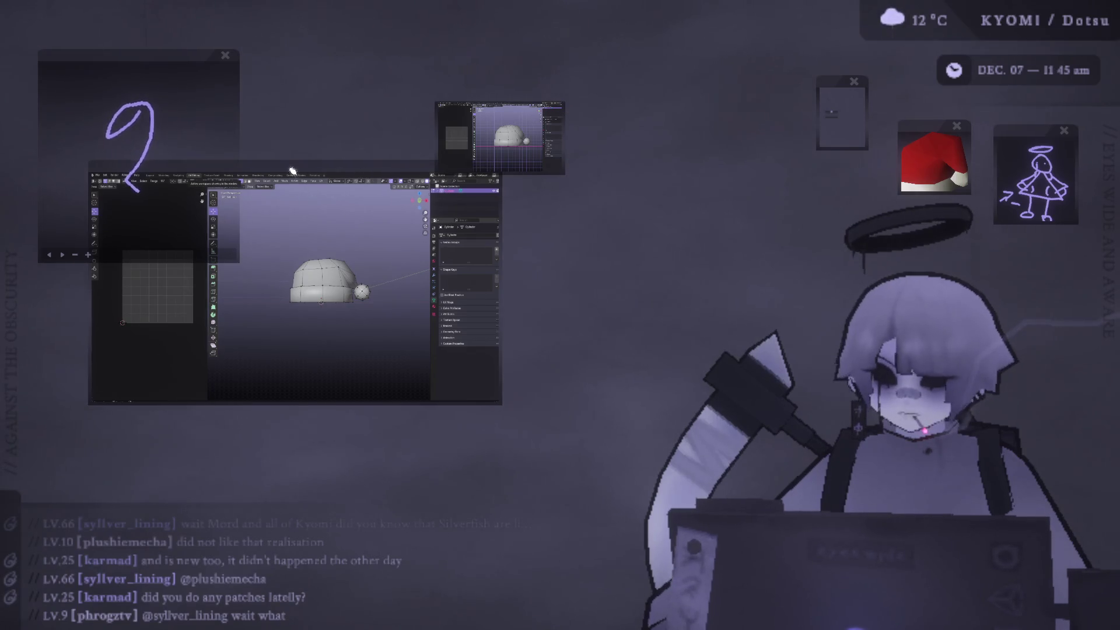
Move and close the Blender window, then switch to the Photoshop avatar document
drag(292, 170, 318, 209)
scroll(307, 240, up, 3)
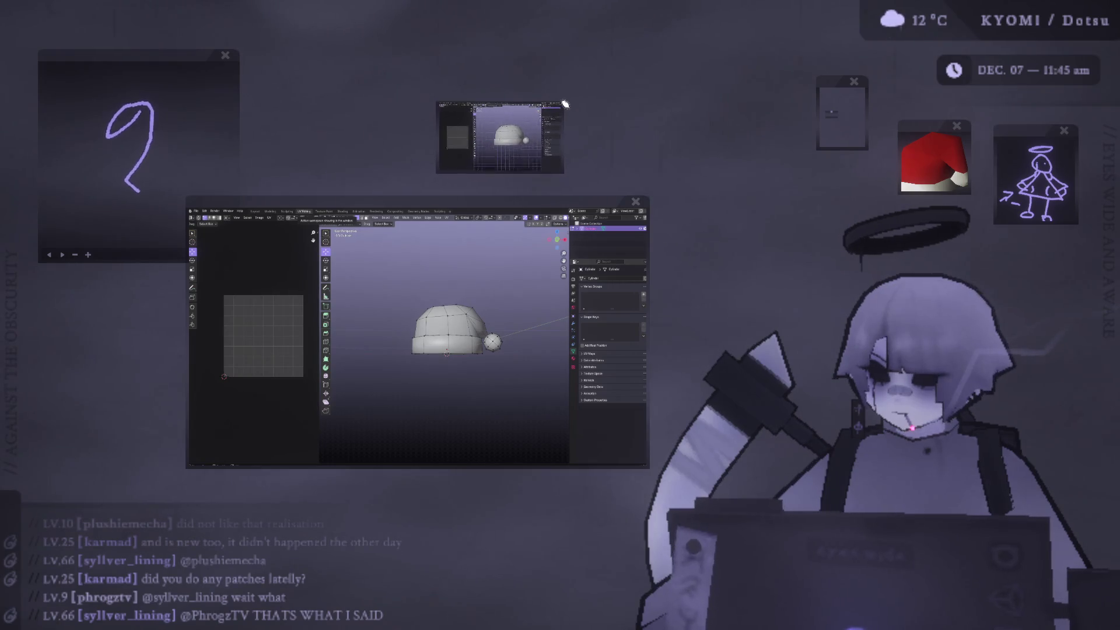
click(564, 104)
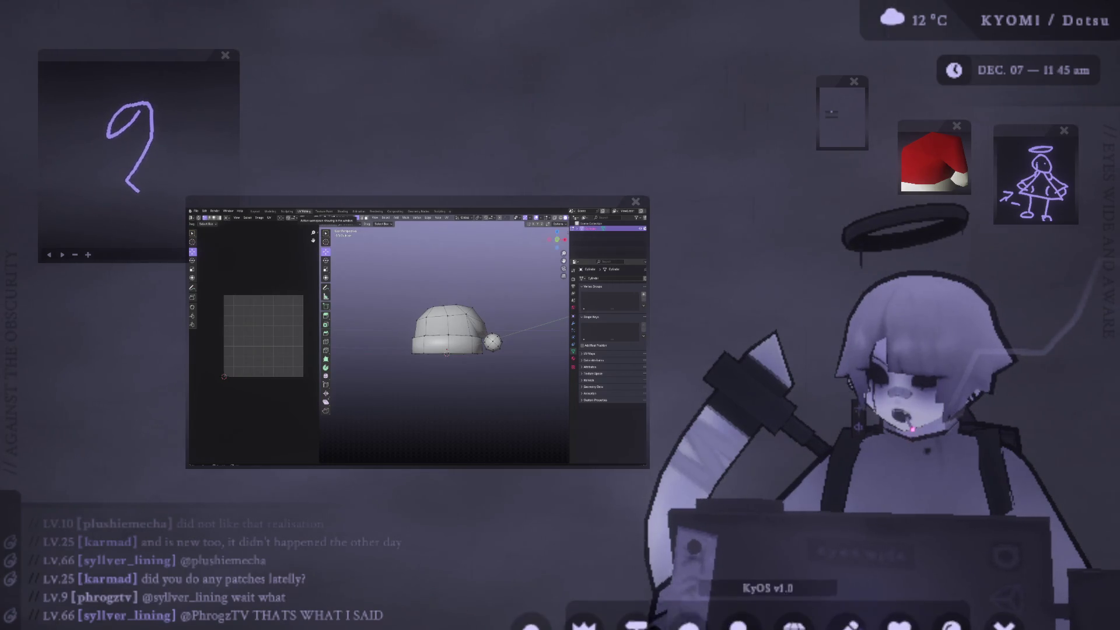
click(743, 591)
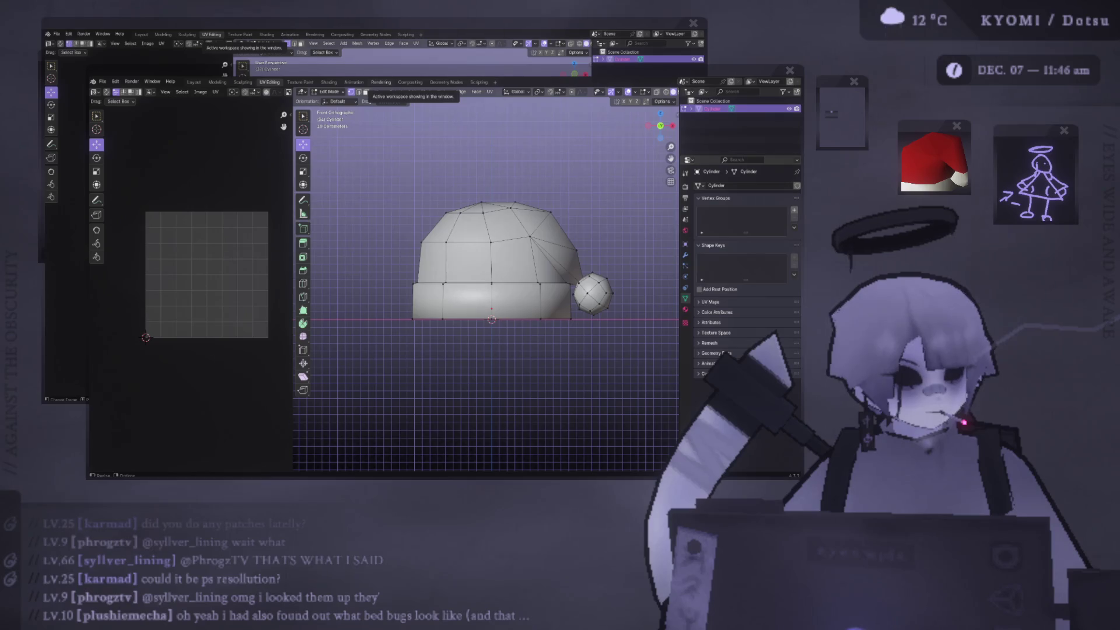
key(alt+Tab)
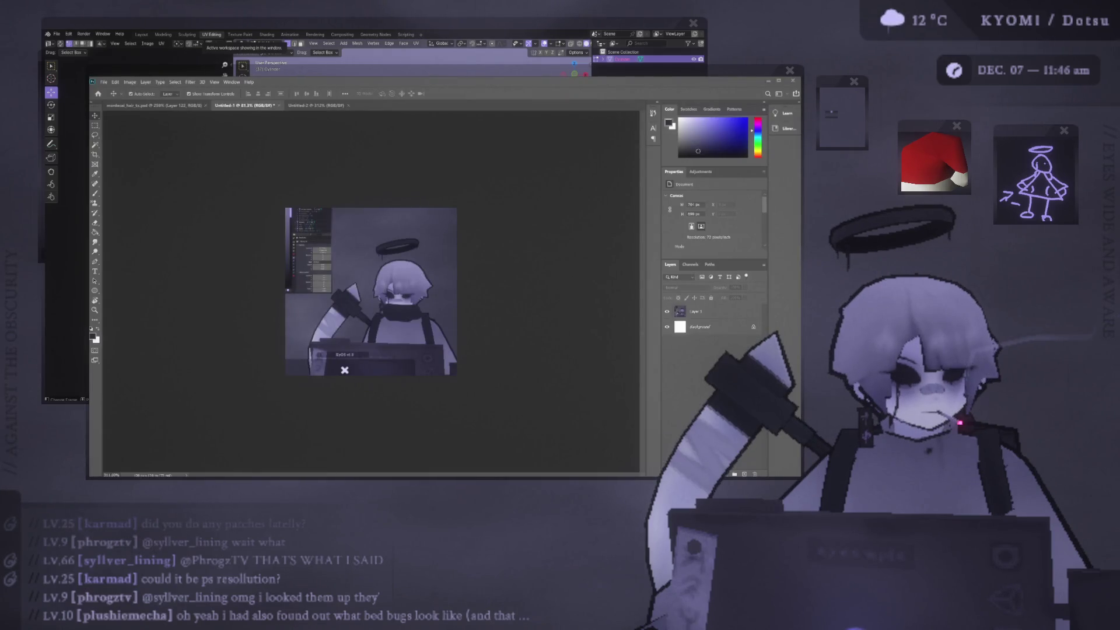
Switch to the blank white Untitled-2 document in Photoshop
click(325, 105)
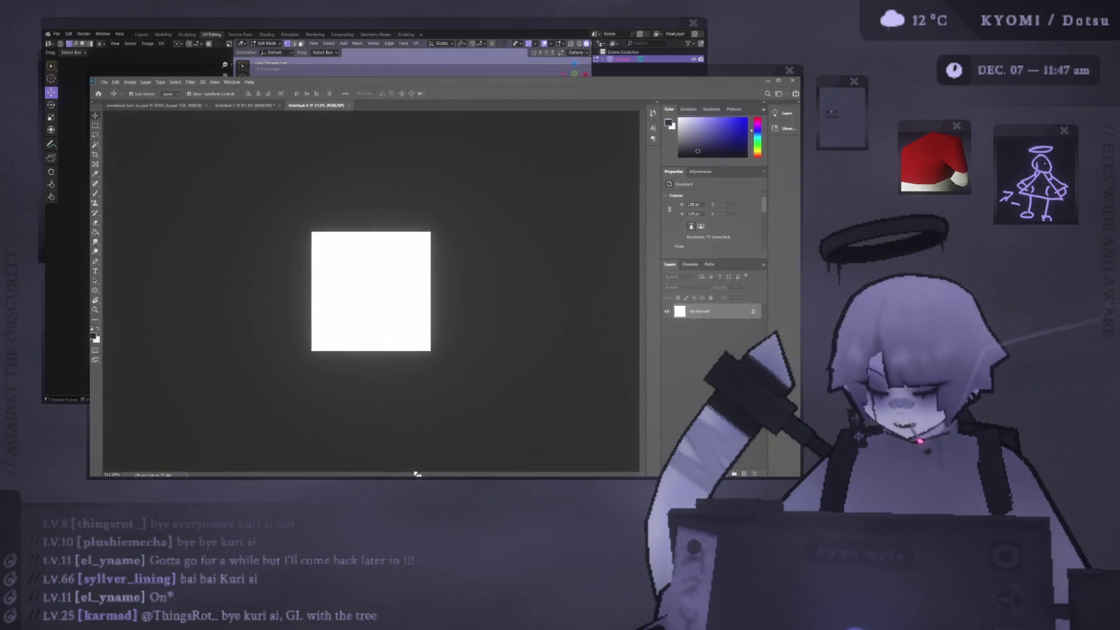
Hide the Photoshop window to reveal Blender behind it
click(792, 71)
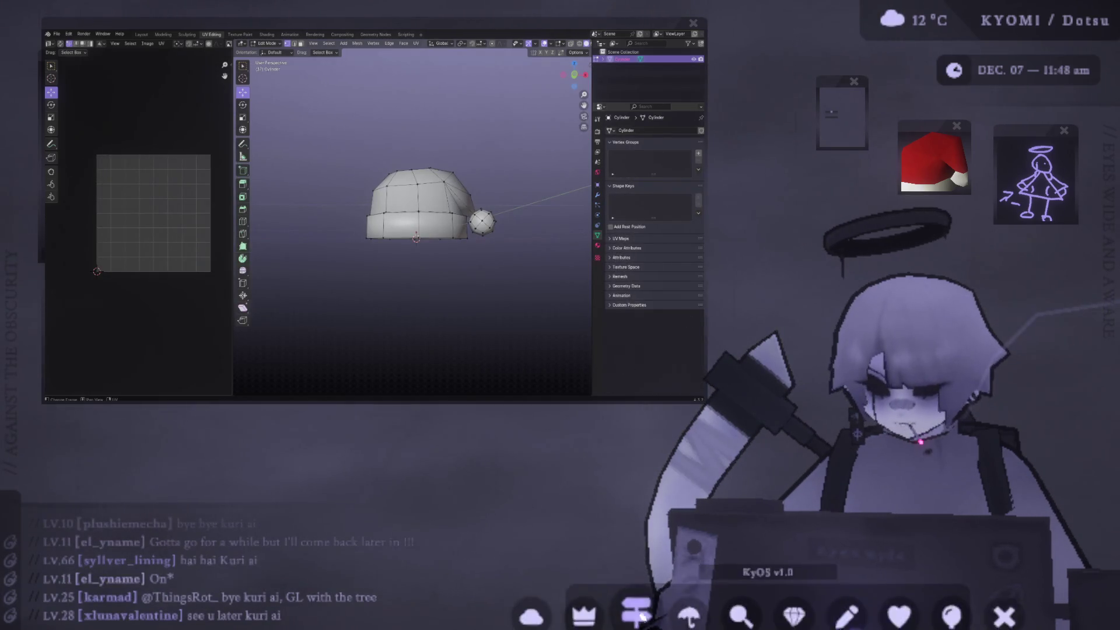
click(785, 598)
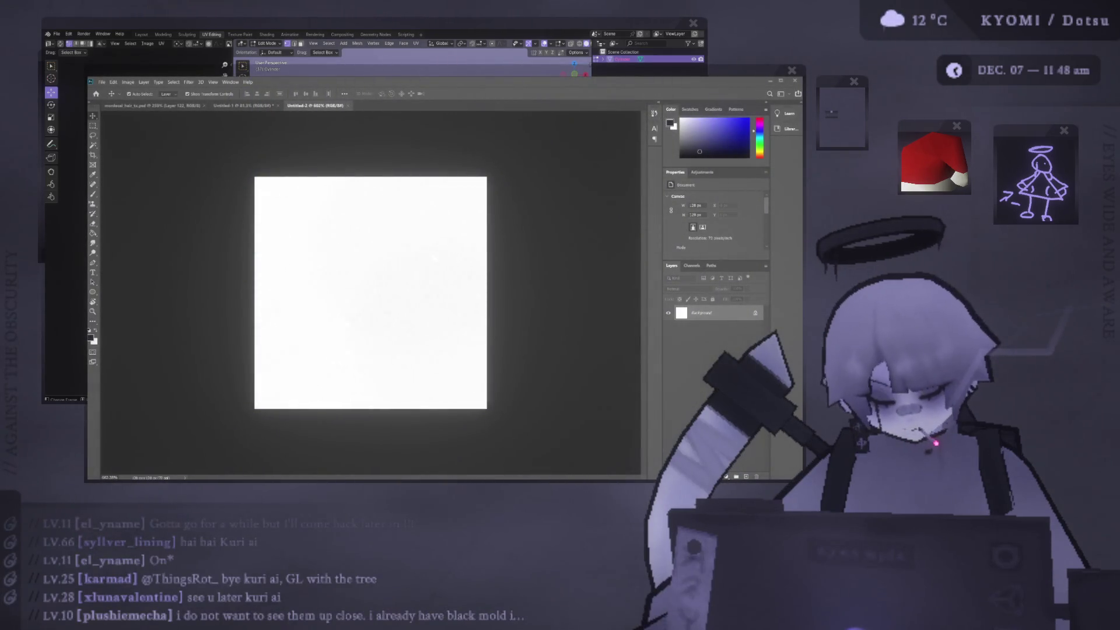
click(640, 25)
drag(631, 29, 617, 30)
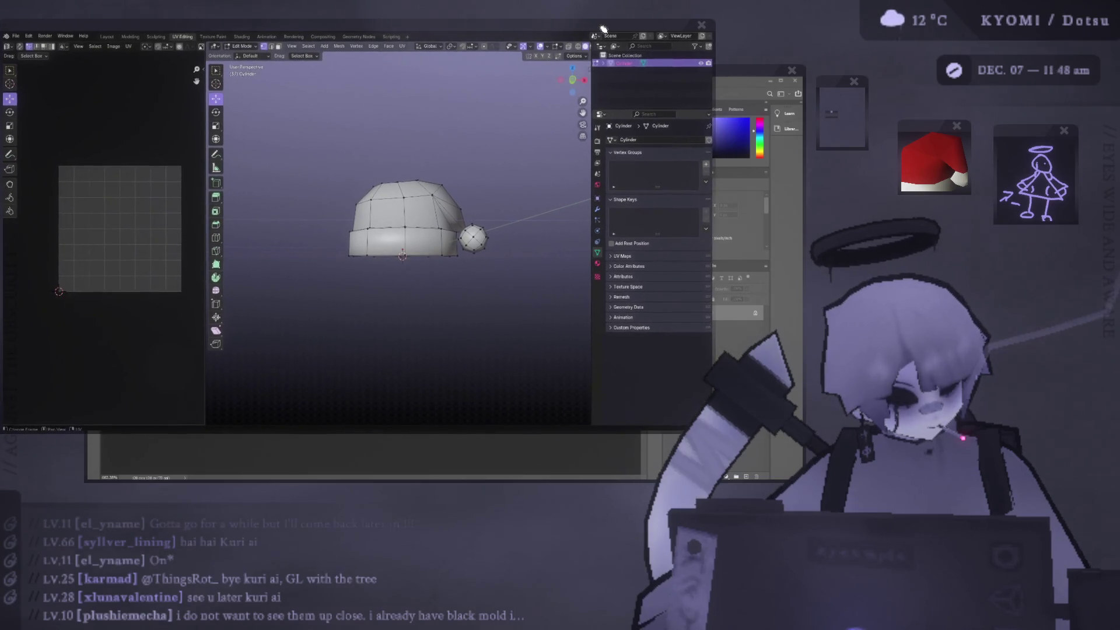
click(762, 70)
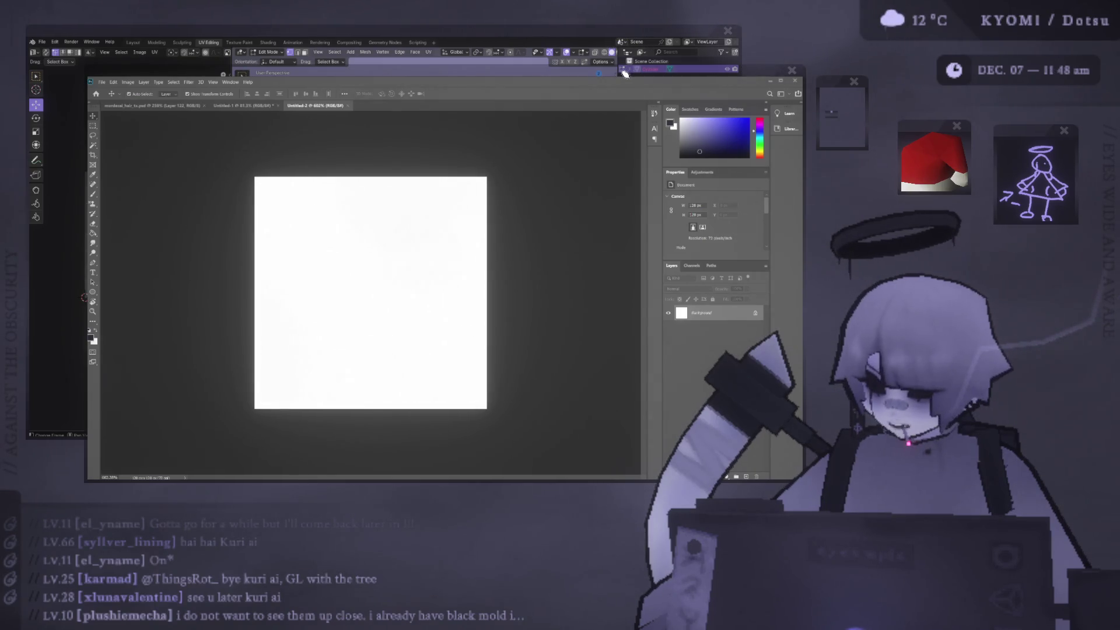
click(594, 41)
click(754, 73)
click(614, 31)
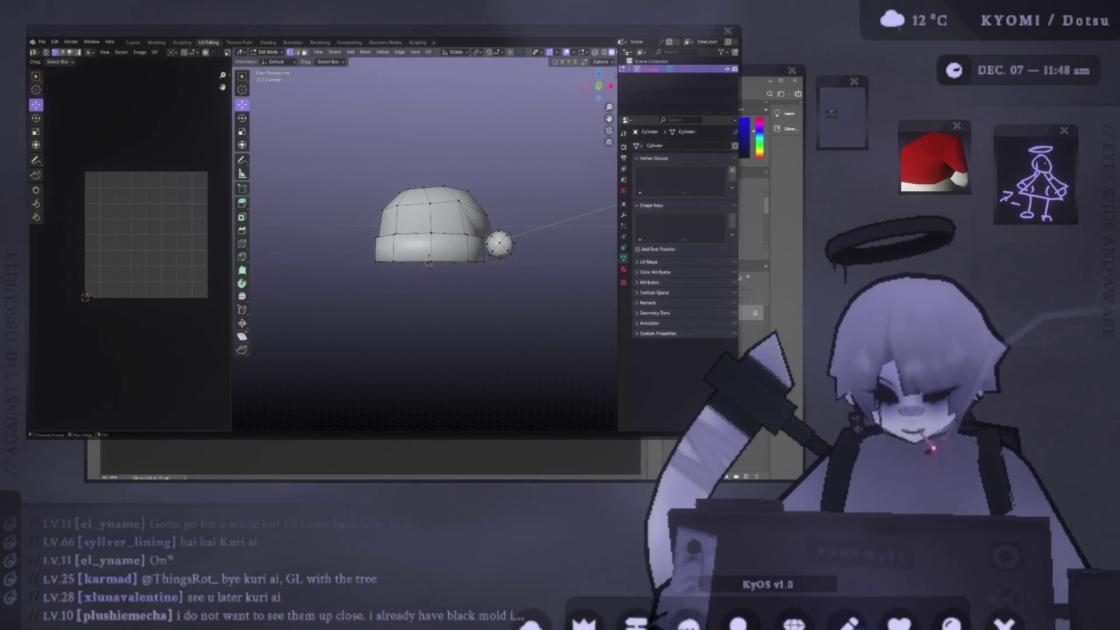
click(518, 477)
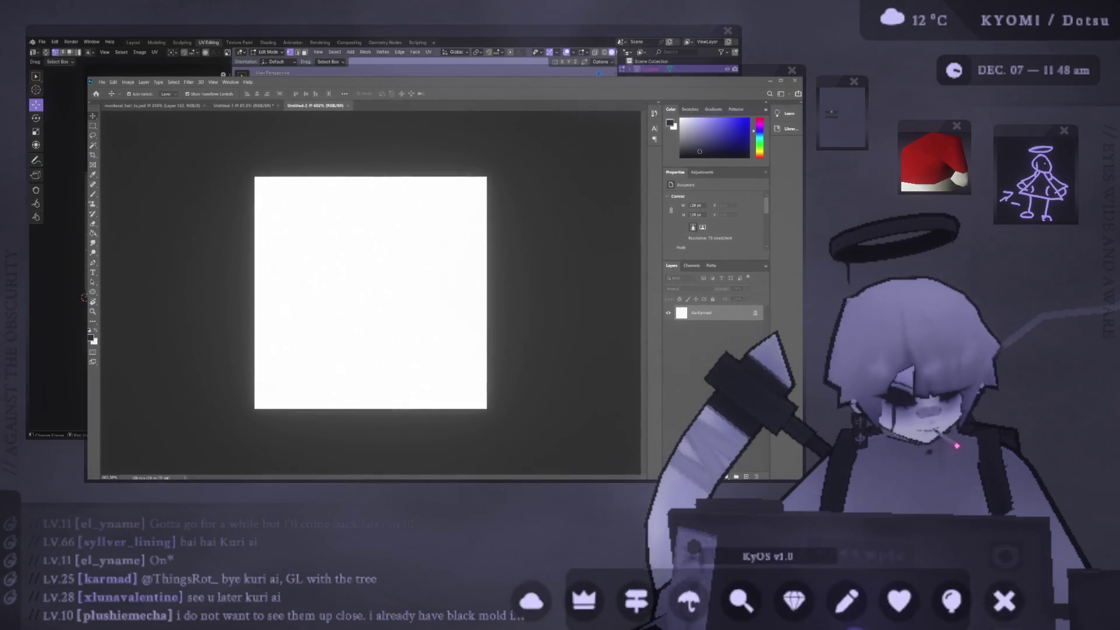
click(794, 591)
click(648, 454)
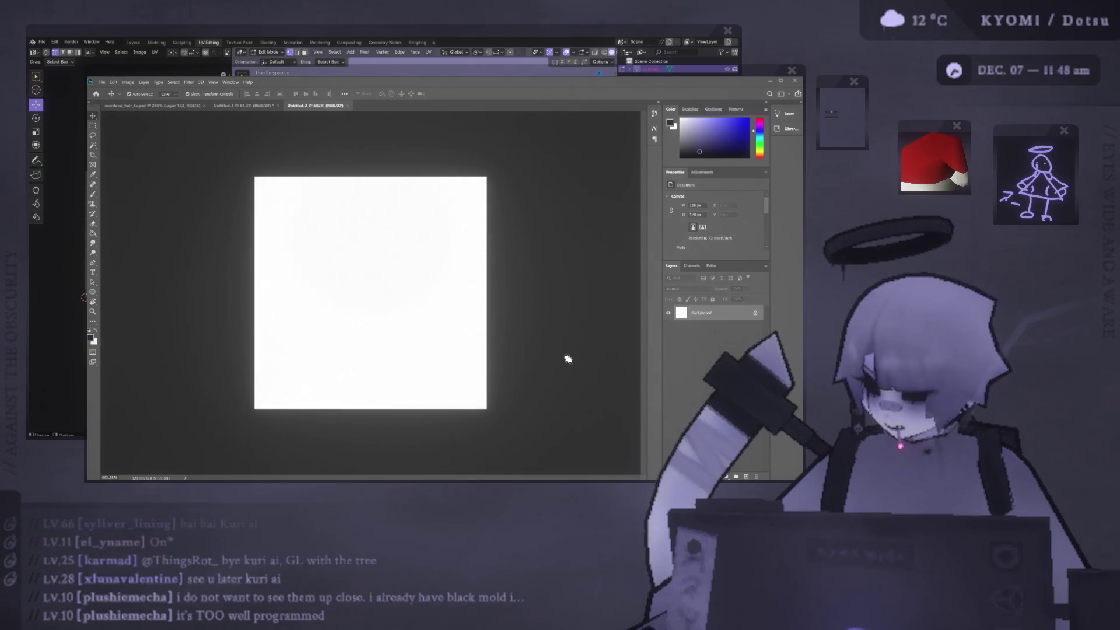
mouse_move(826, 603)
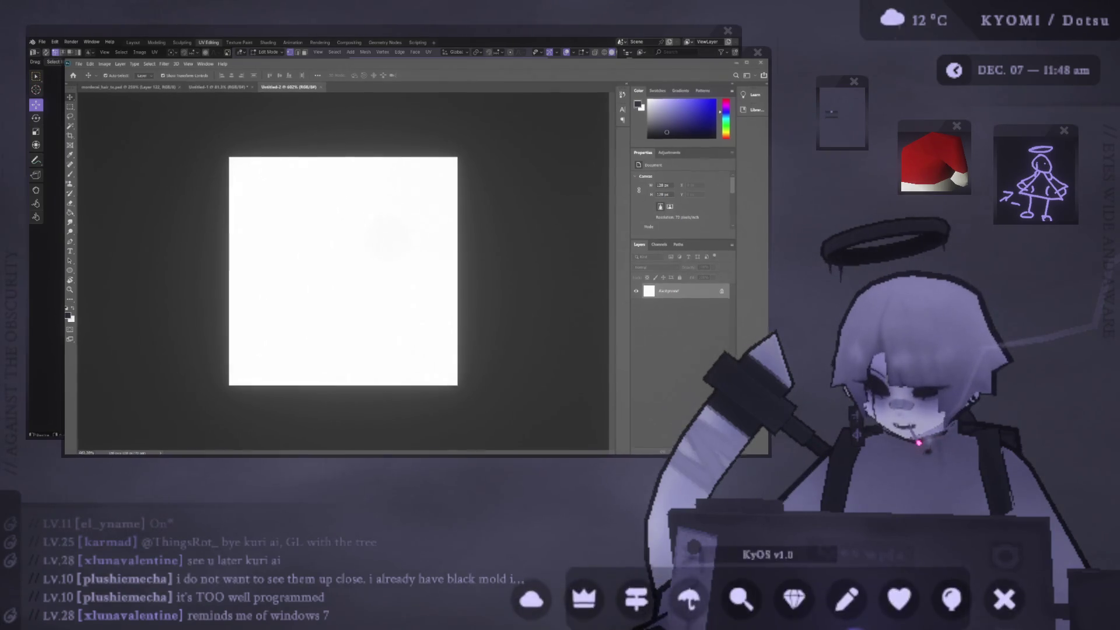
Fill the Untitled-2 canvas with dark grey using the Paint Bucket, then resize the Photoshop window
key(g)
click(447, 236)
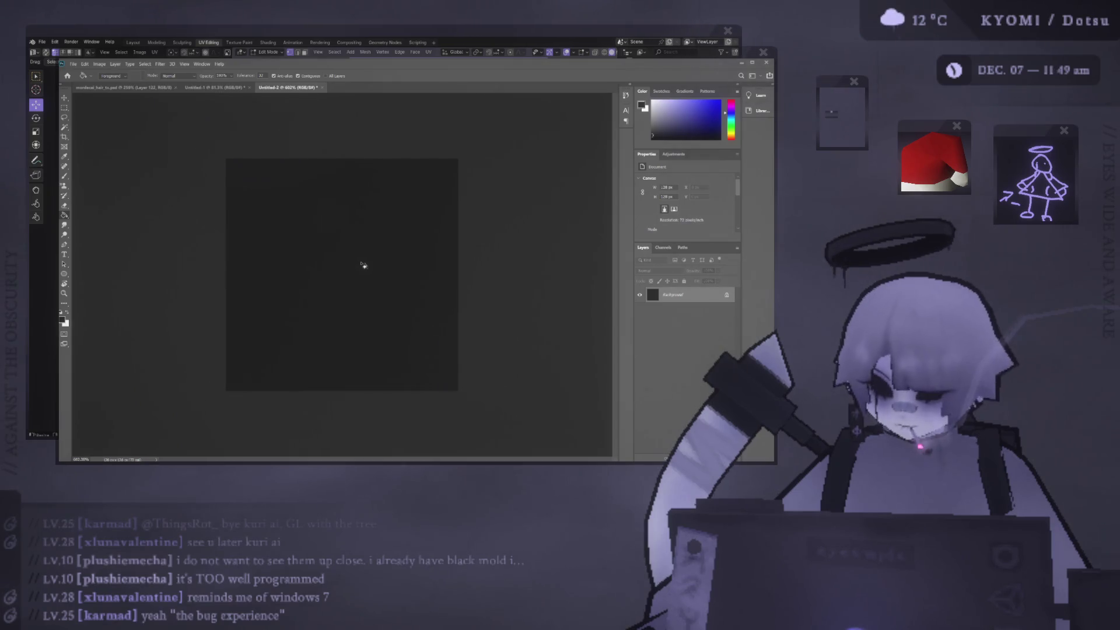
click(740, 67)
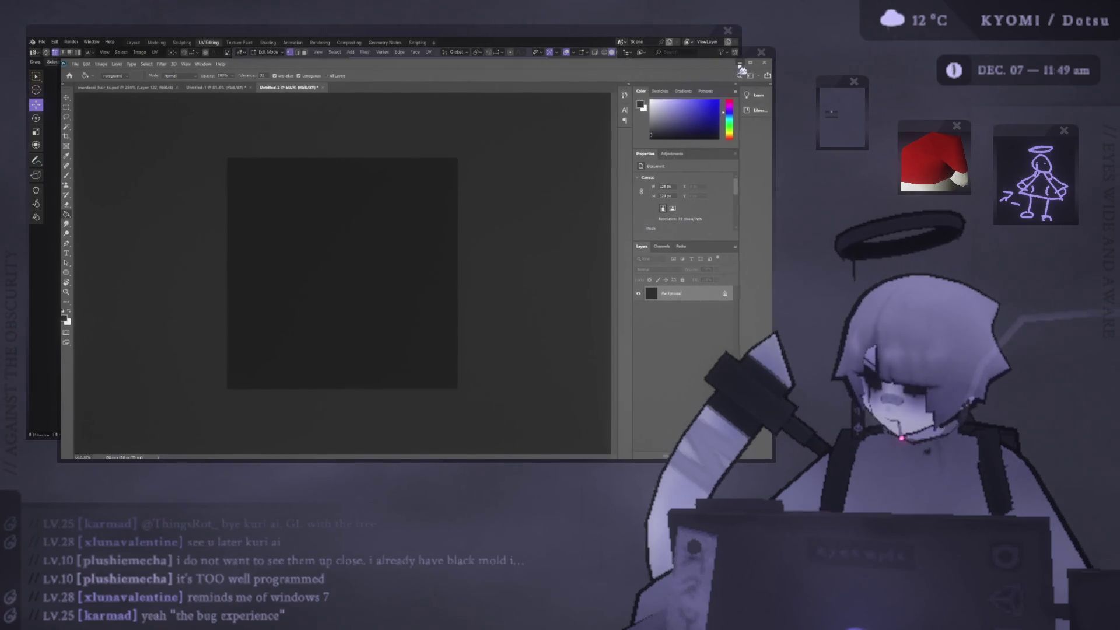
Bring the Blender window with the Santa hat UV layout to the front
click(656, 43)
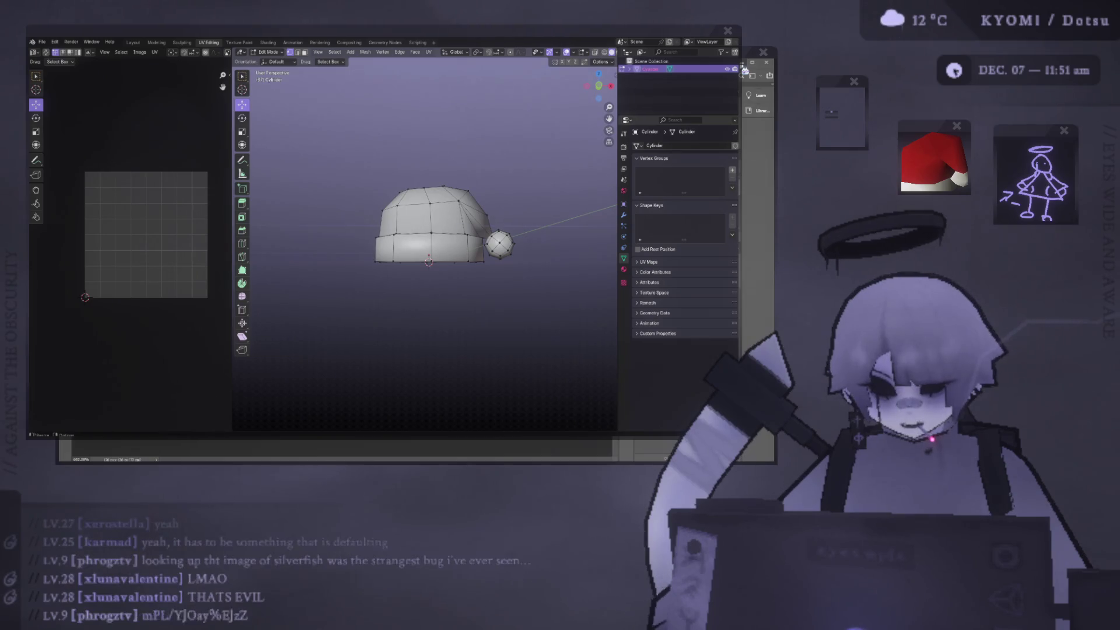
Bring the dark-filled Photoshop canvas back in front of Blender
click(744, 69)
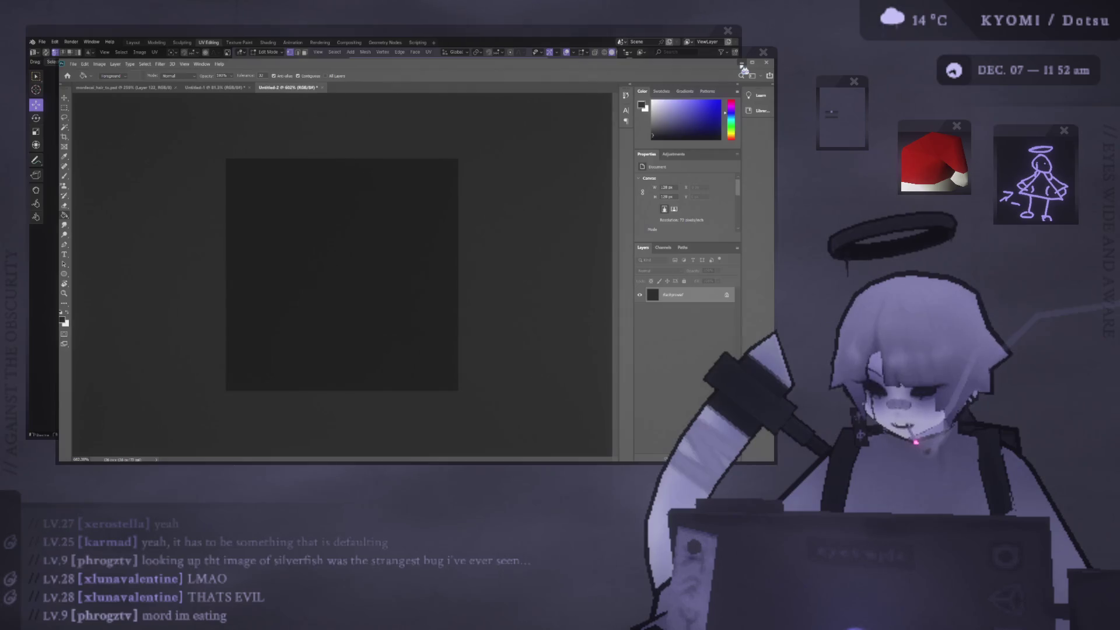
key(alt+Tab)
key(alt+Tab)
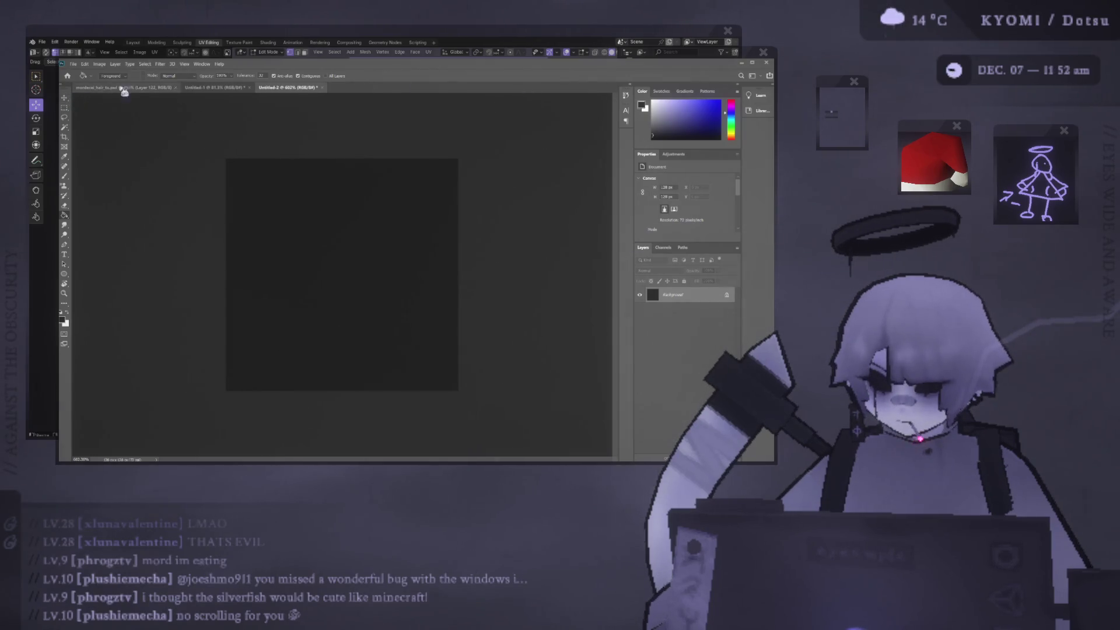
click(83, 459)
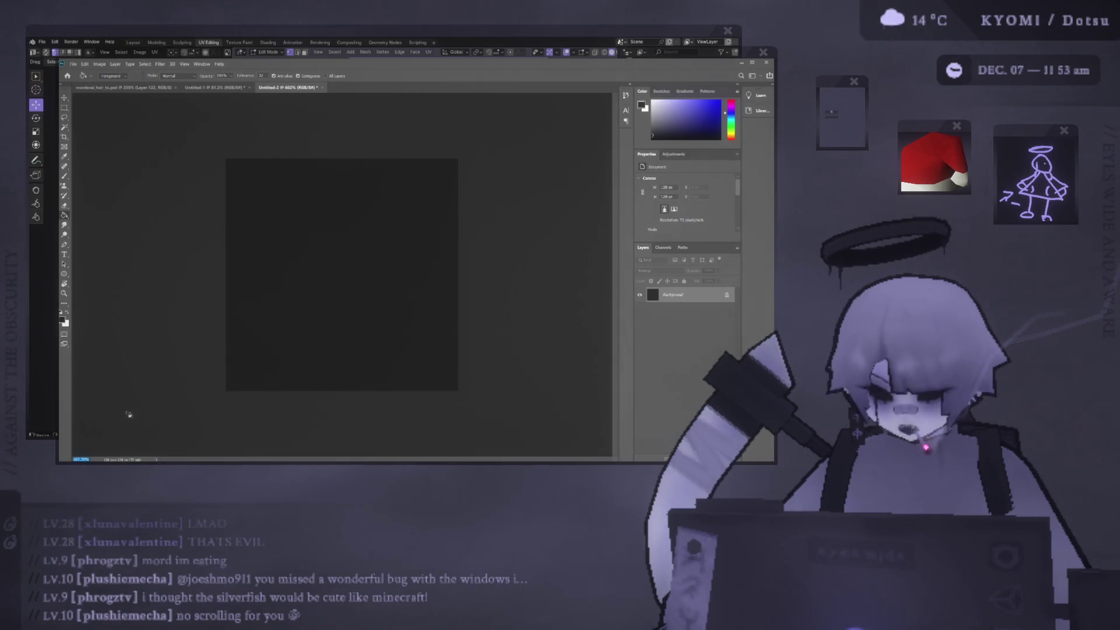
Zoom the canvas in to 800%, then set the zoom field to 400% and 930
key(ctrl+plus)
key(ctrl+plus)
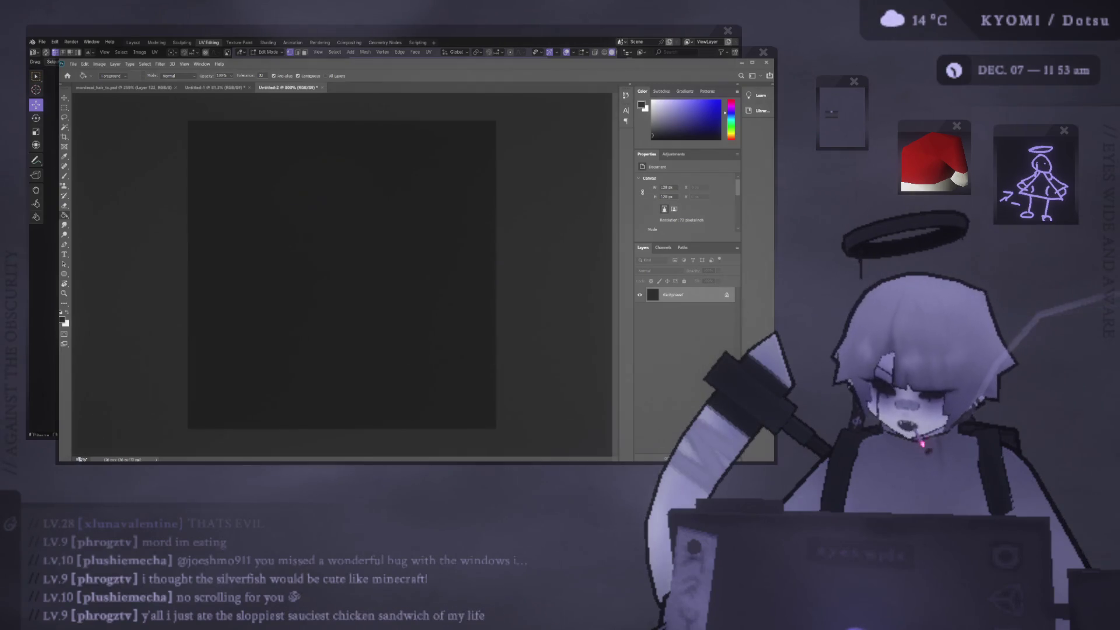
click(83, 459)
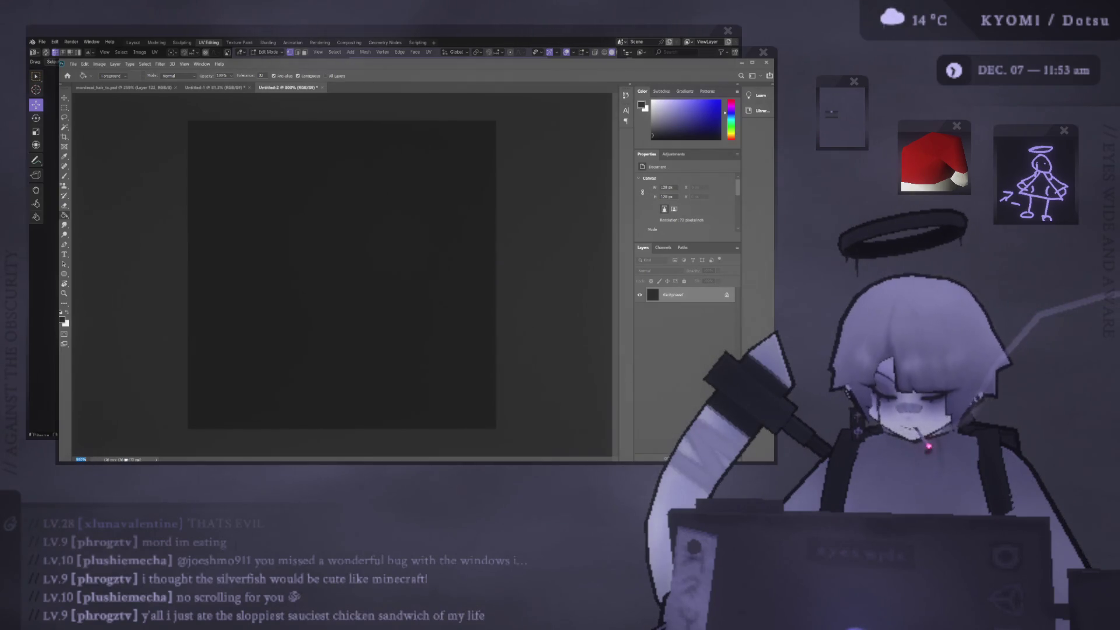
text(400)
key(Return)
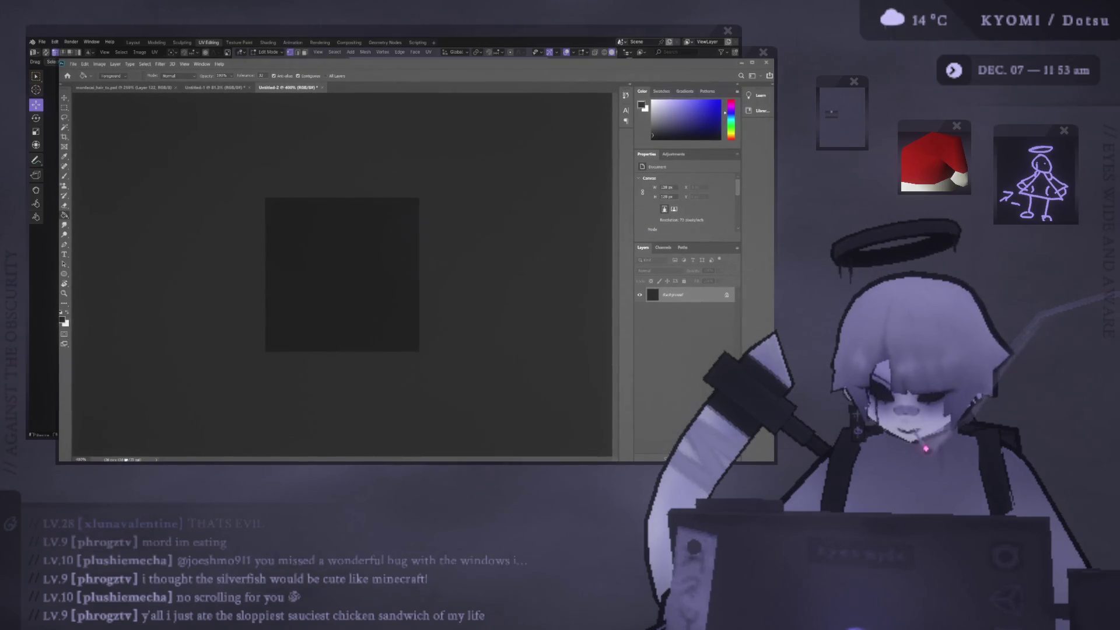
click(82, 460)
text(93)
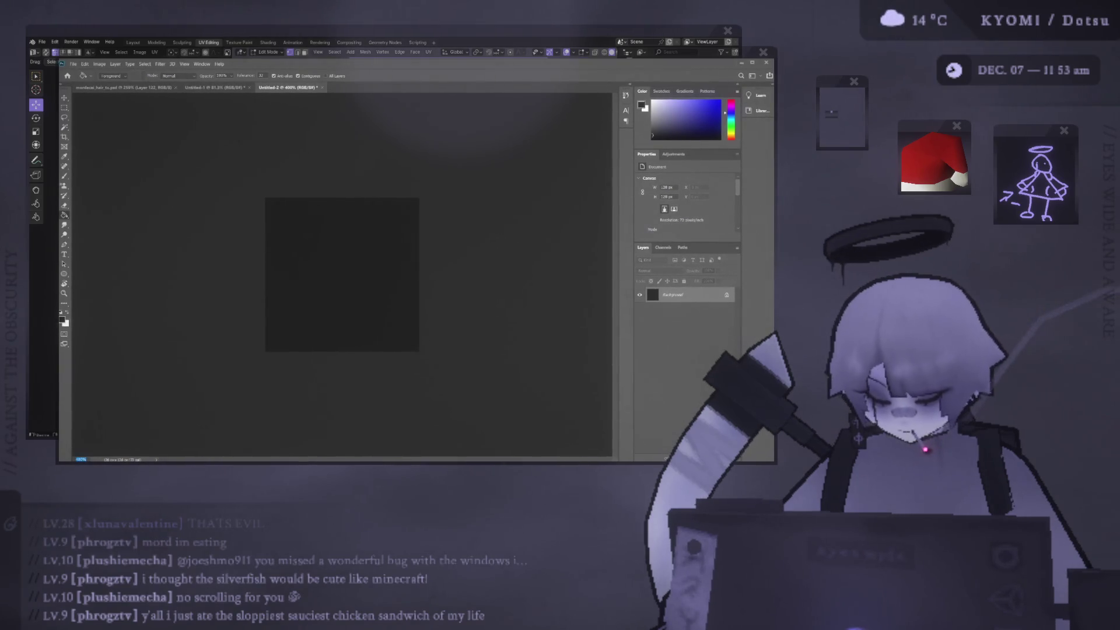
text(0)
key(Return)
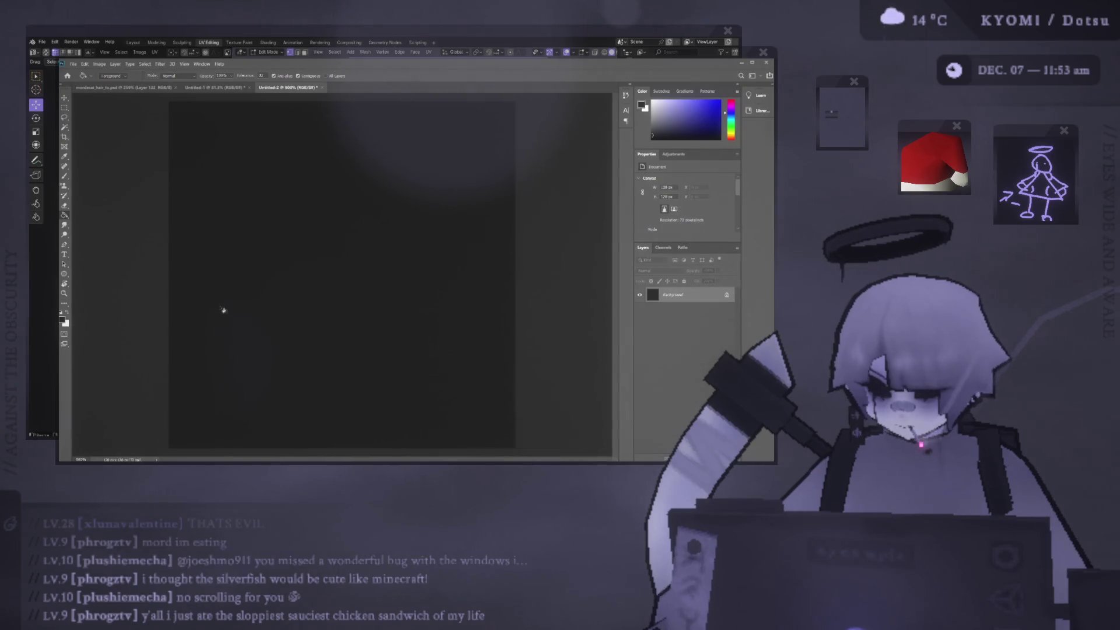
Switch to the Move tool and set the canvas magnification to 1500%
click(65, 98)
alt+scroll(251, 234, down, 2)
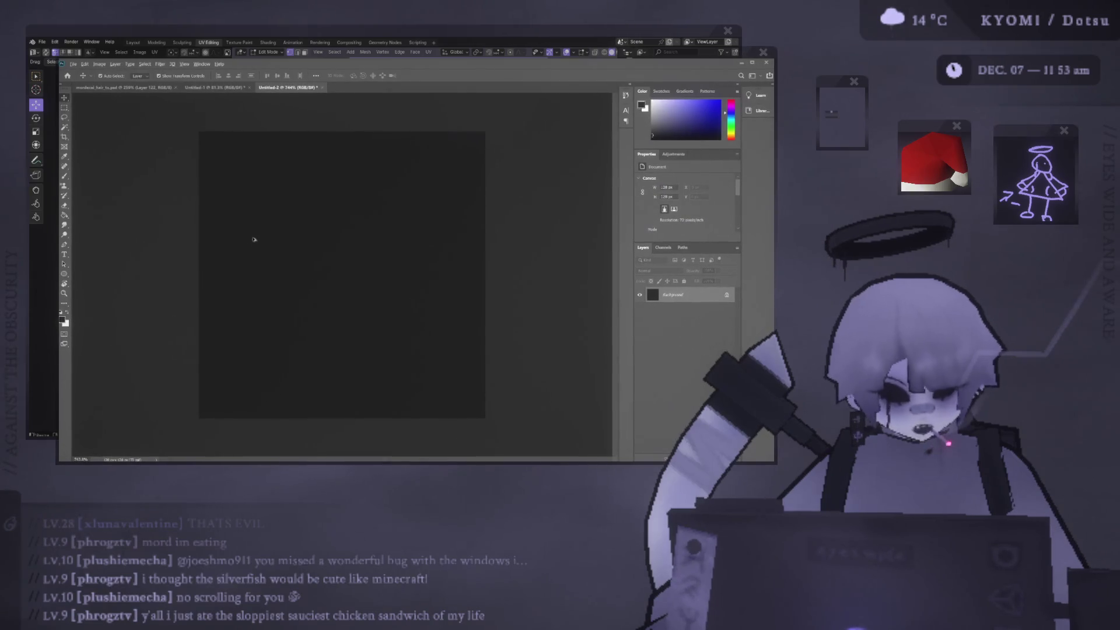
alt+scroll(255, 238, up, 1)
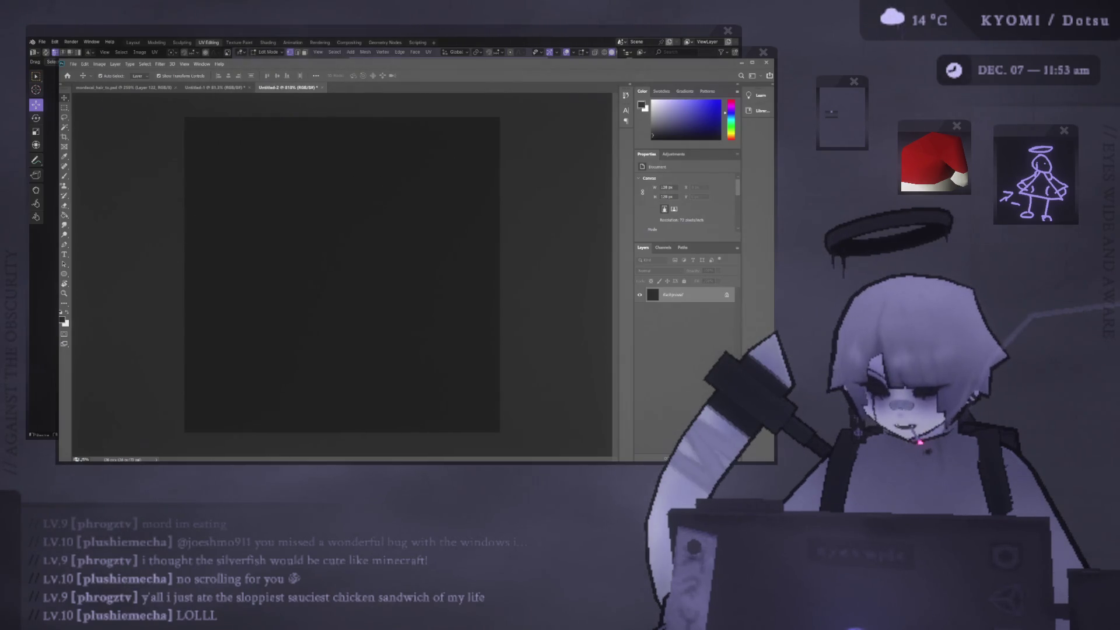
drag(99, 460, 73, 459)
text(1500)
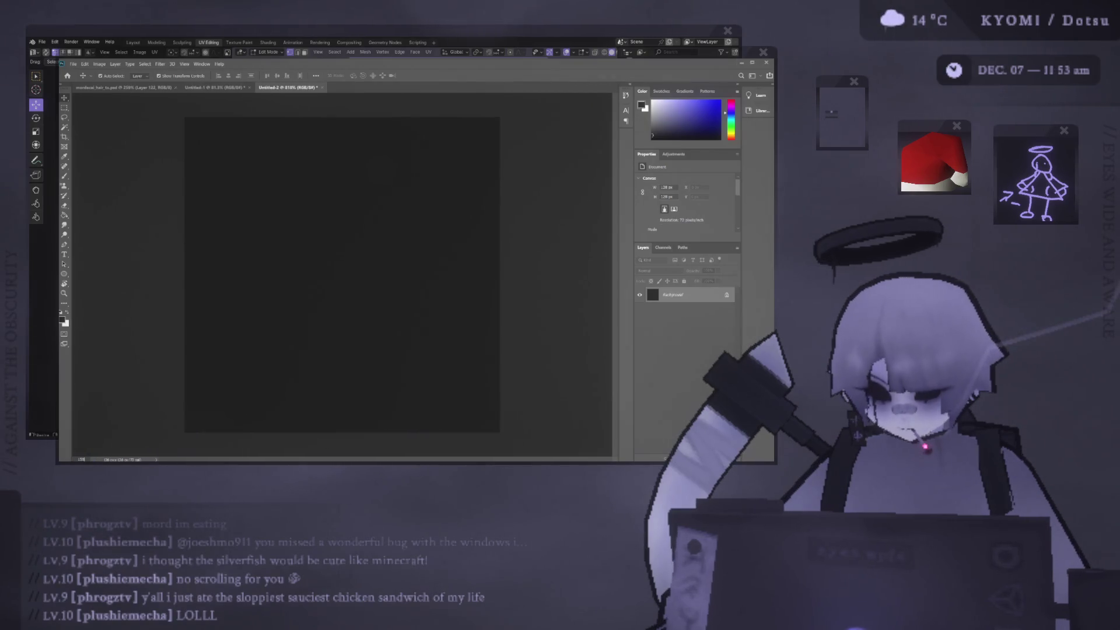
key(Return)
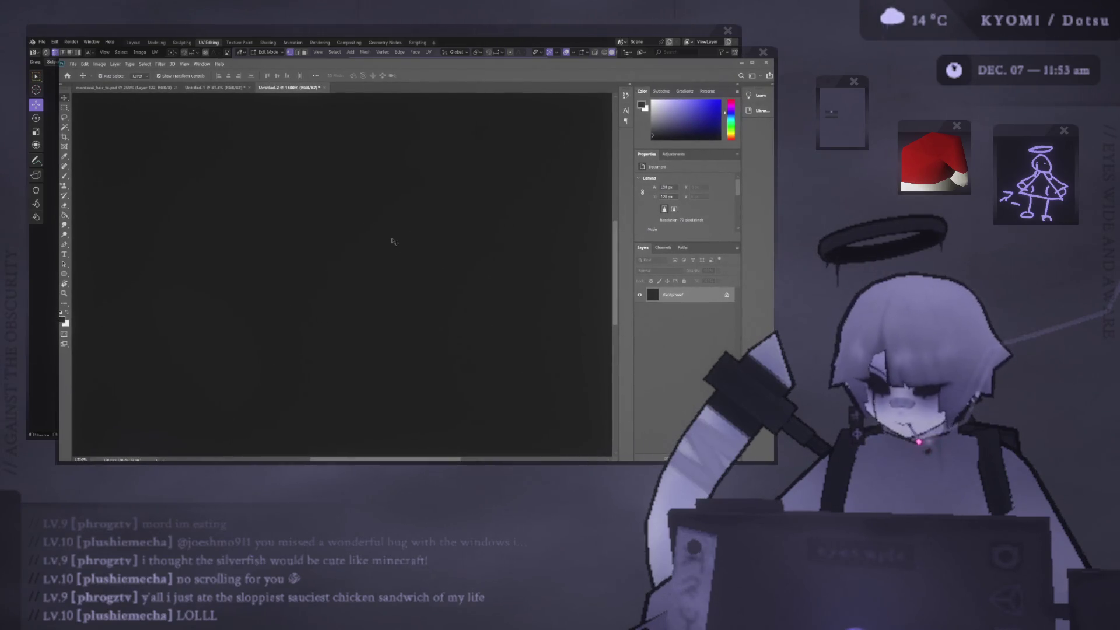
scroll(617, 251, down, 3)
scroll(475, 220, up, 4)
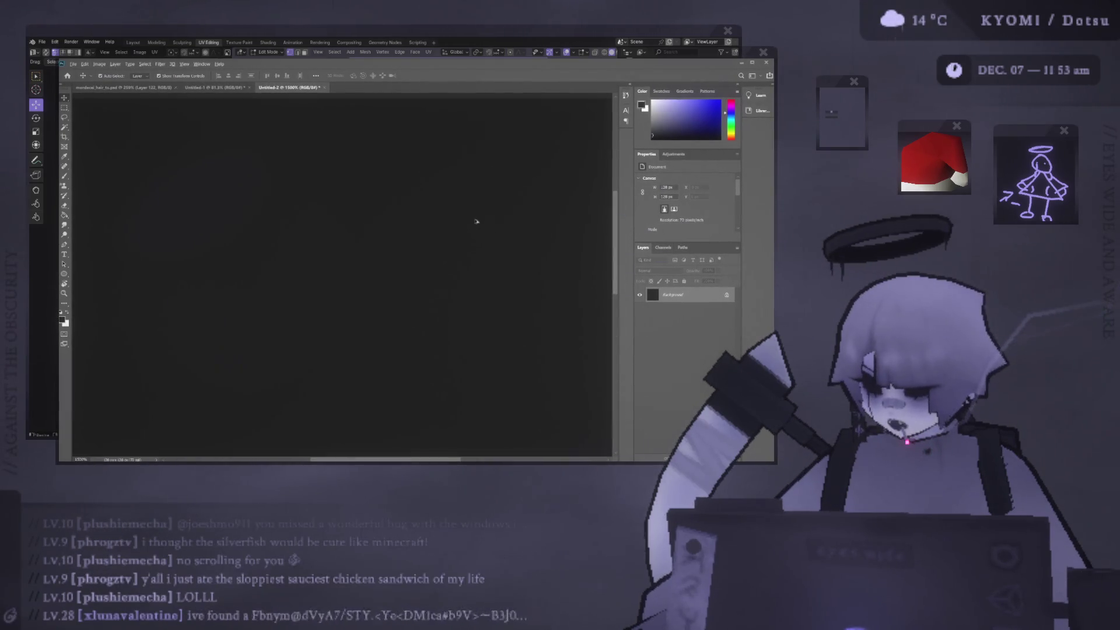
Pan around the canvas, then set the zoom to 500% to see it whole
scroll(326, 298, down, 1)
scroll(381, 318, down, 4)
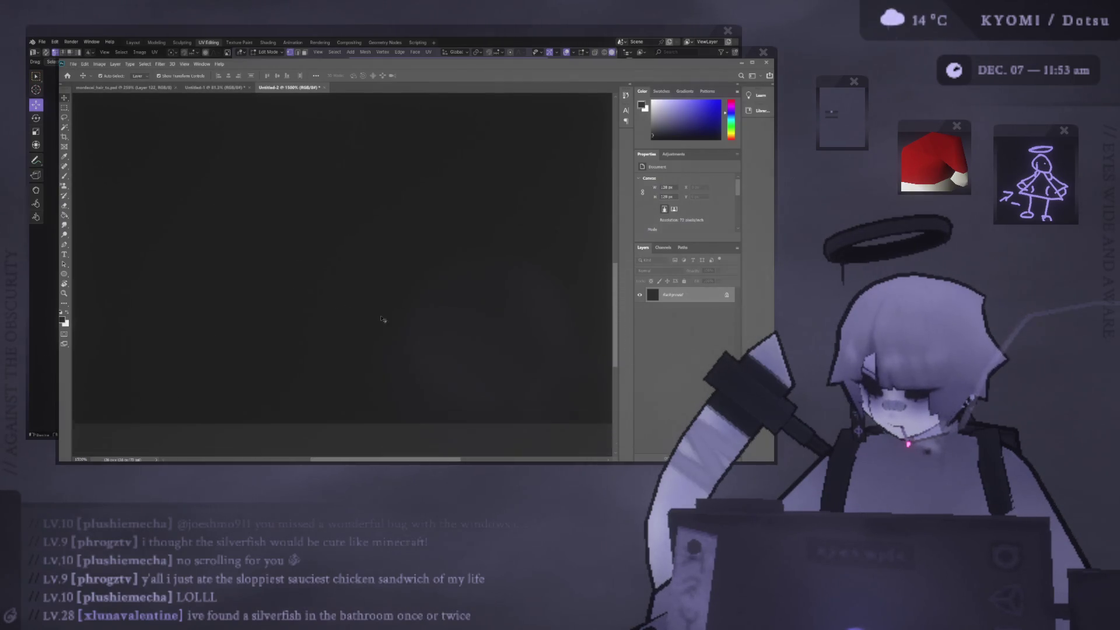
scroll(408, 277, left, 3)
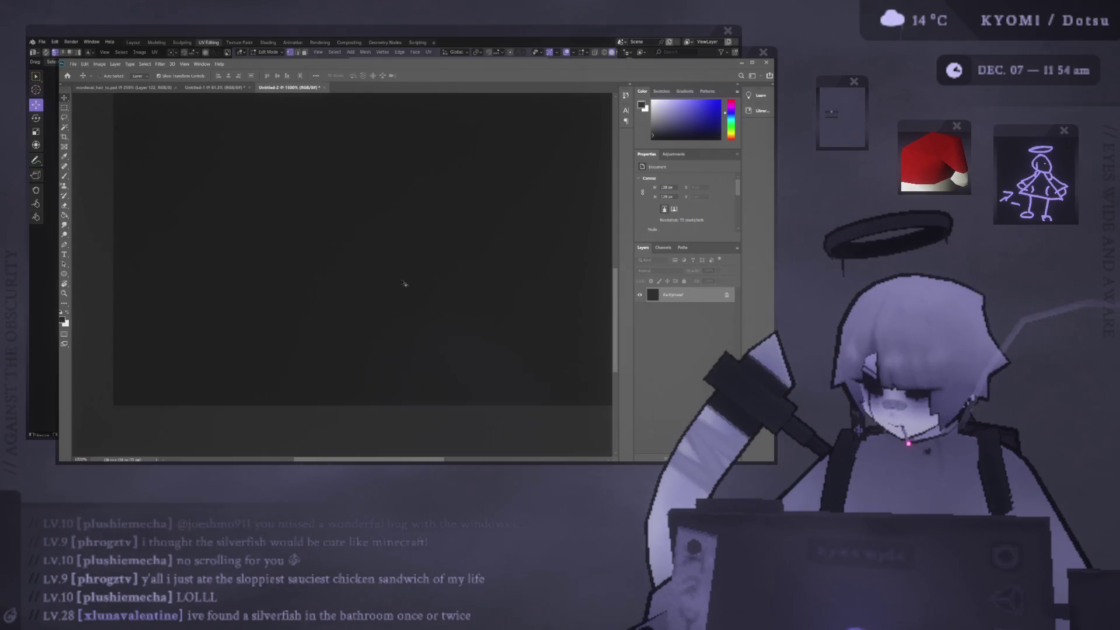
click(85, 459)
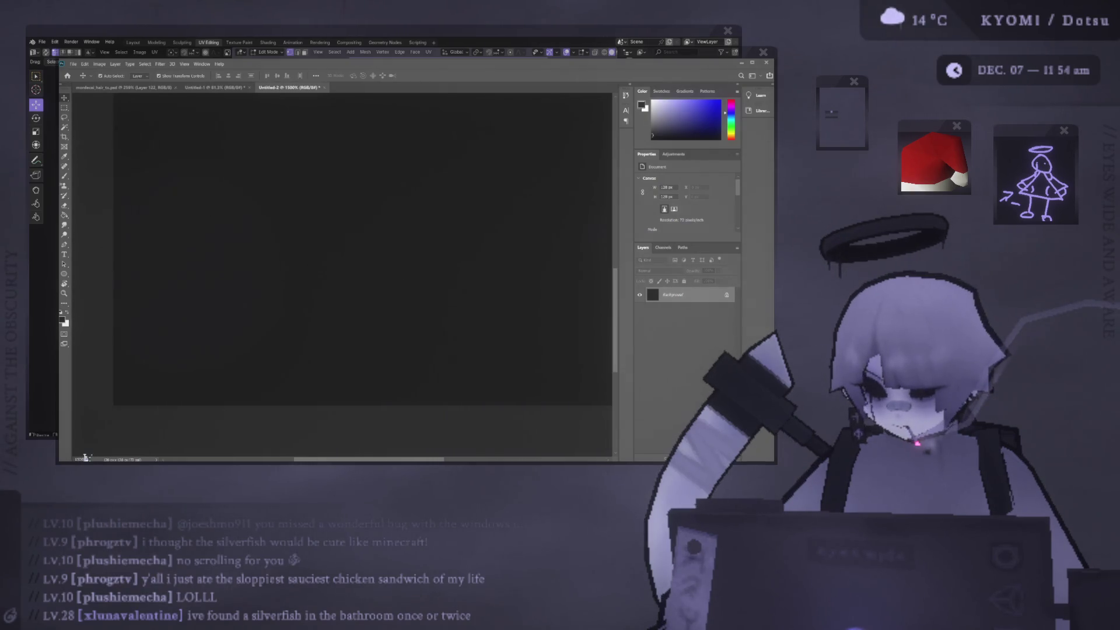
text(500)
key(Return)
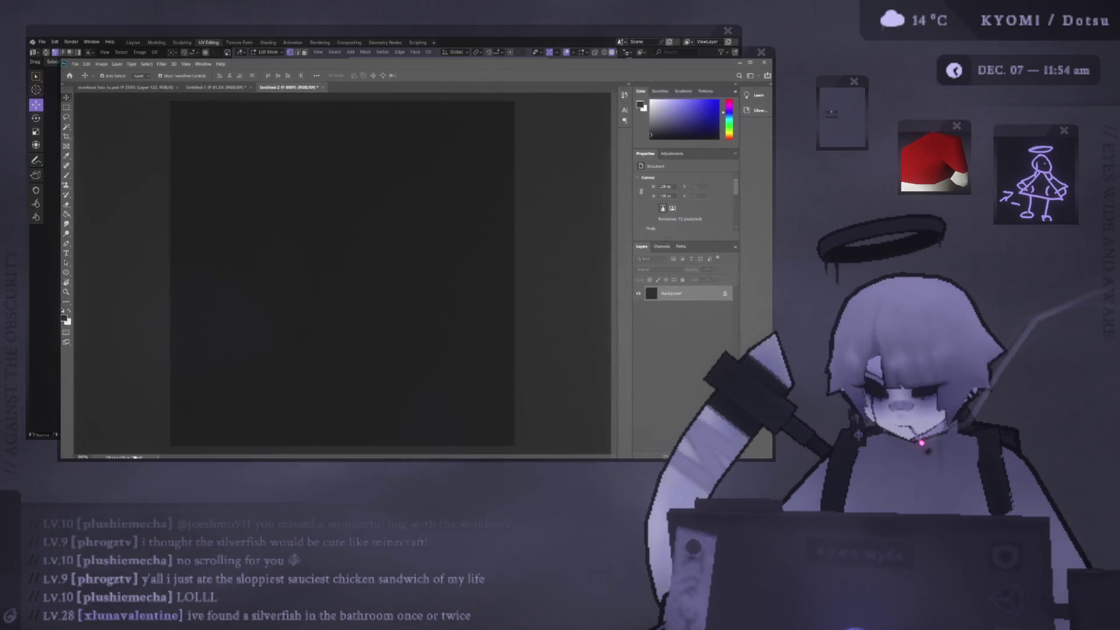
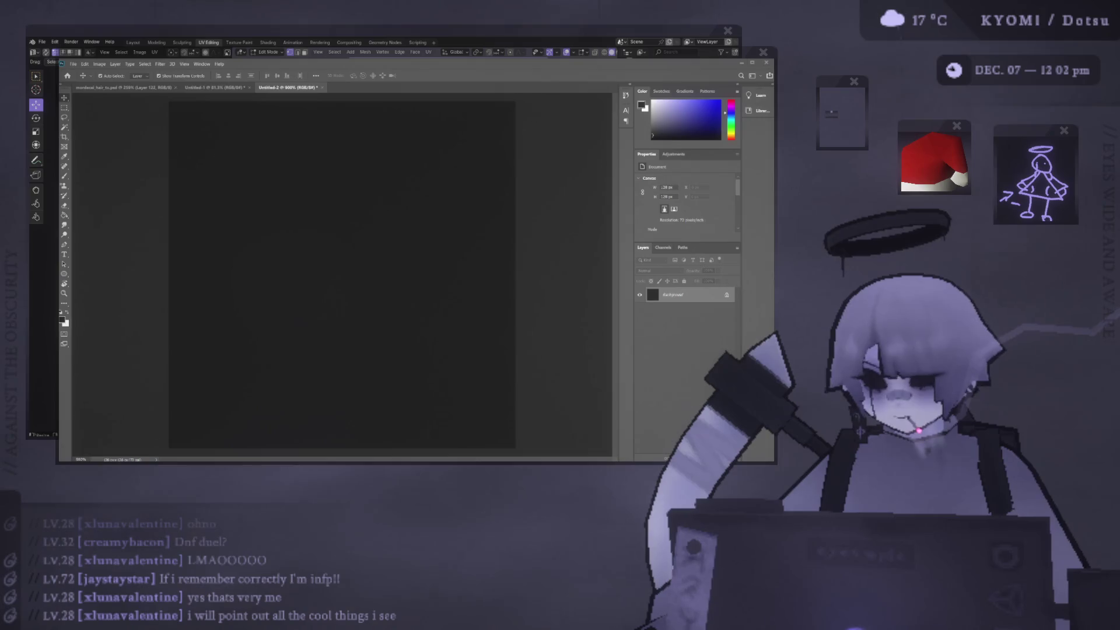
Scroll in Photoshop to bring the grey cloud-noise texture document into view
alt+scroll(342, 275, down, 2)
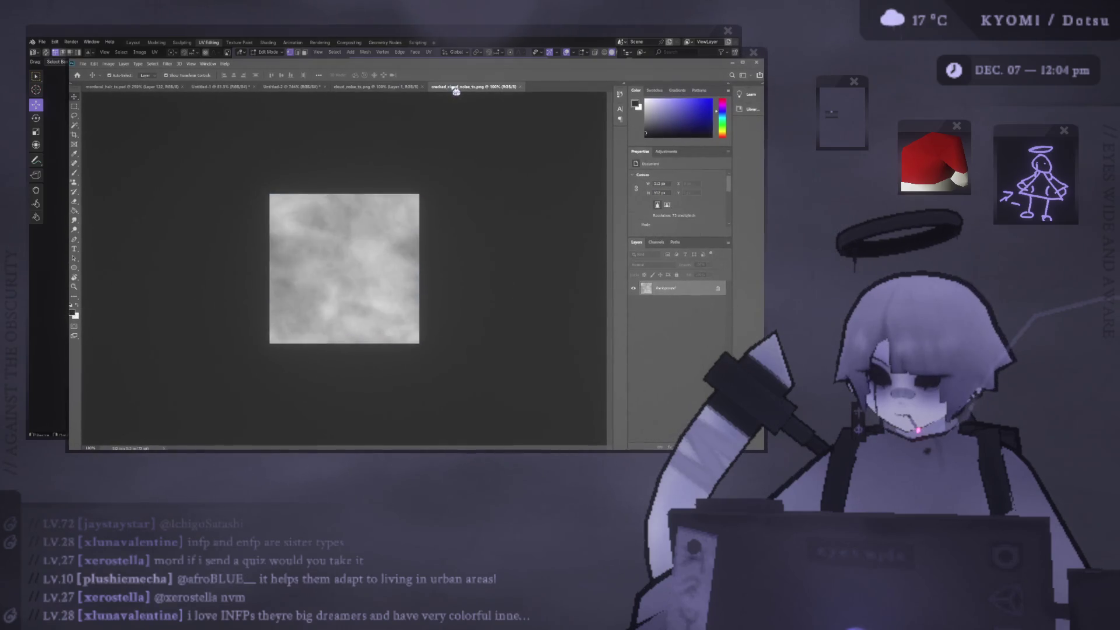
Paste the cloud texture into Untitled-2 as Layer 1 and scale it to fill the canvas
click(295, 86)
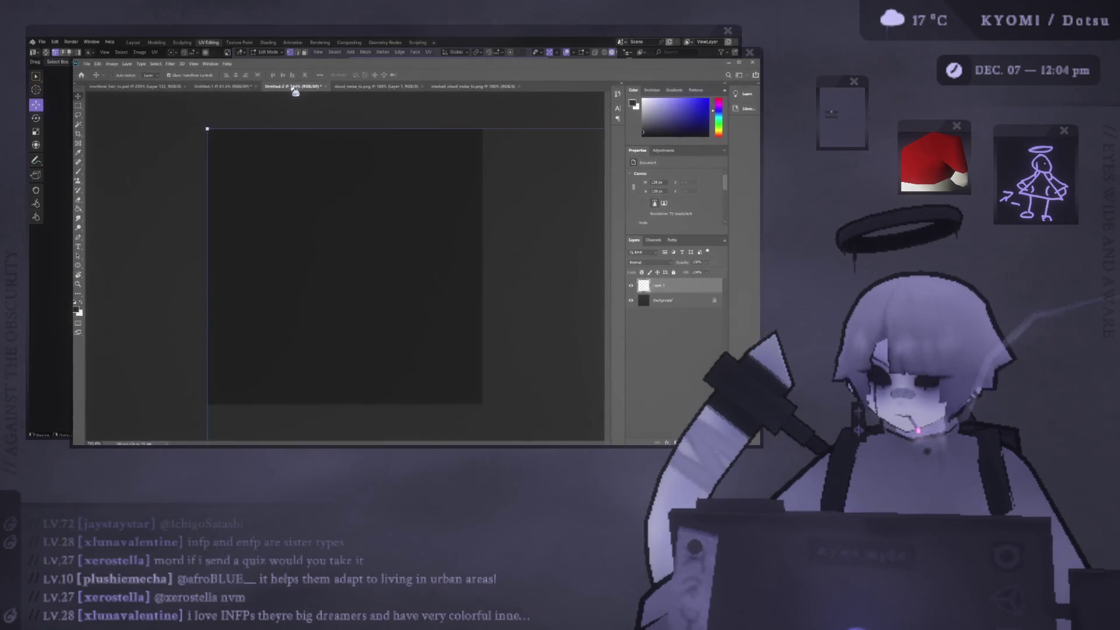
key(ctrl+v)
alt+scroll(332, 184, down, 5)
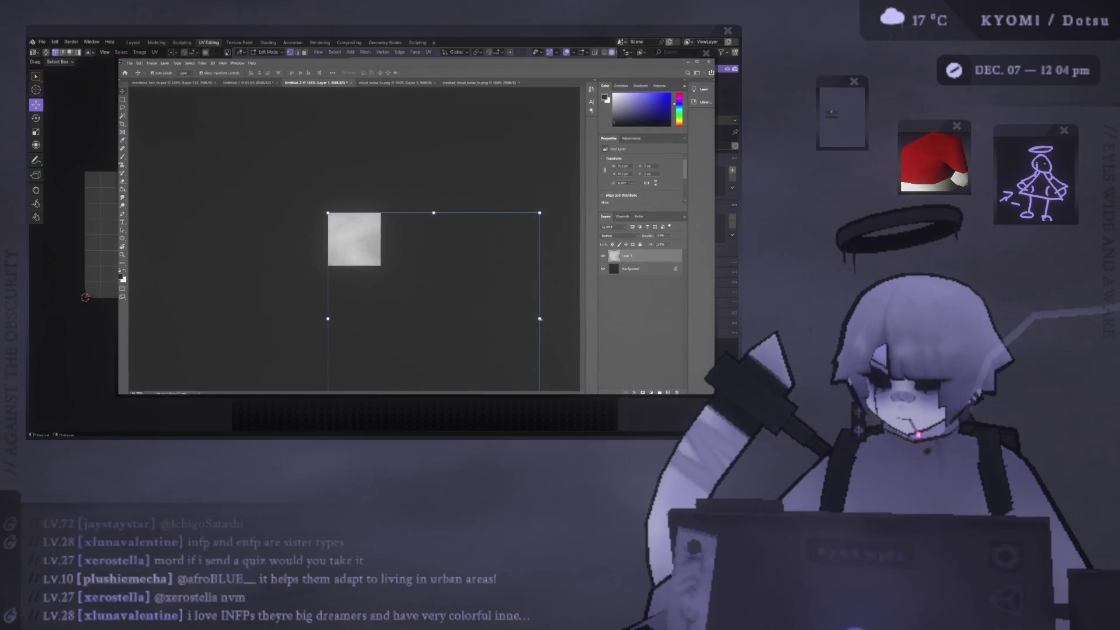
mouse_move(541, 320)
mouse_down()
mouse_move(440, 298)
mouse_move(555, 299)
mouse_up()
mouse_move(410, 342)
mouse_down()
mouse_move(311, 223)
mouse_move(310, 201)
mouse_move(399, 206)
mouse_move(388, 199)
mouse_move(300, 171)
mouse_move(260, 257)
mouse_up()
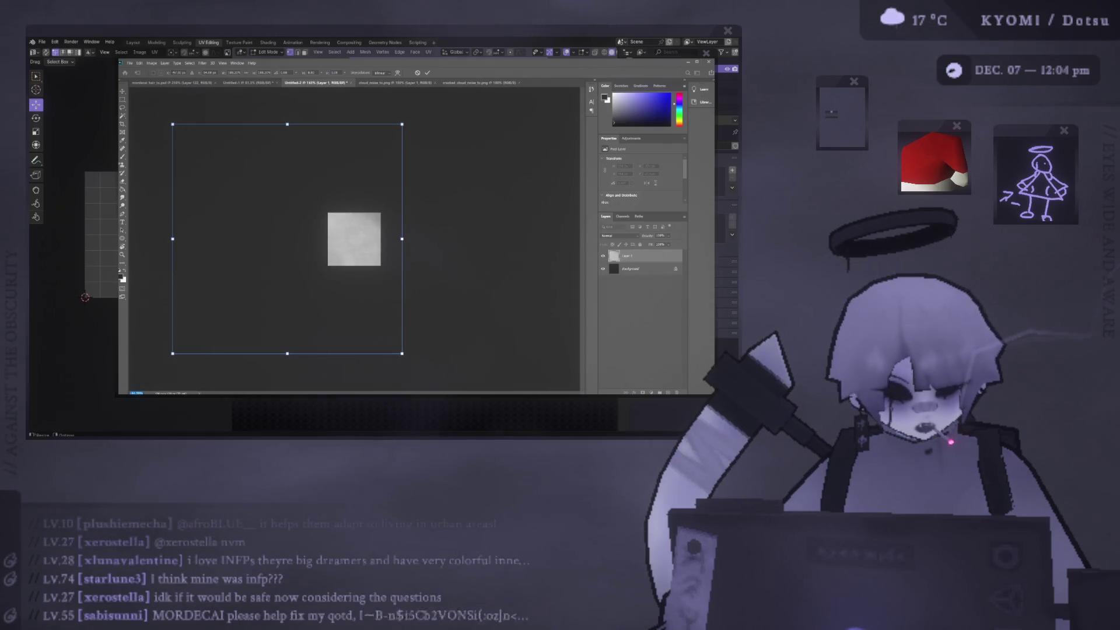
key(ctrl+equal)
key(ctrl+equal)
key(ctrl+equal)
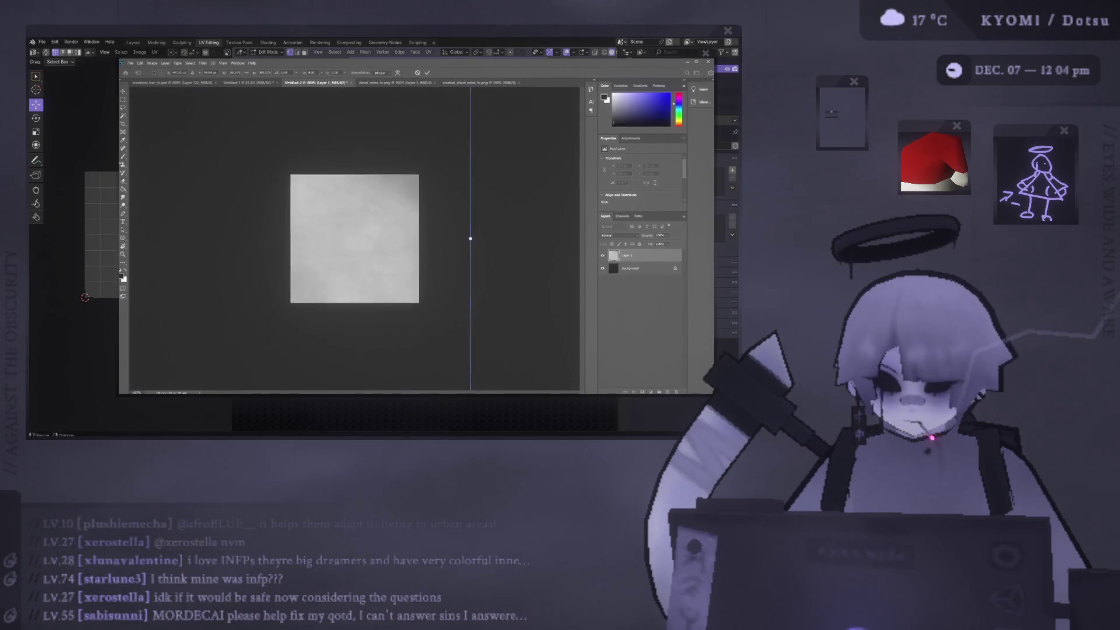
key(Return)
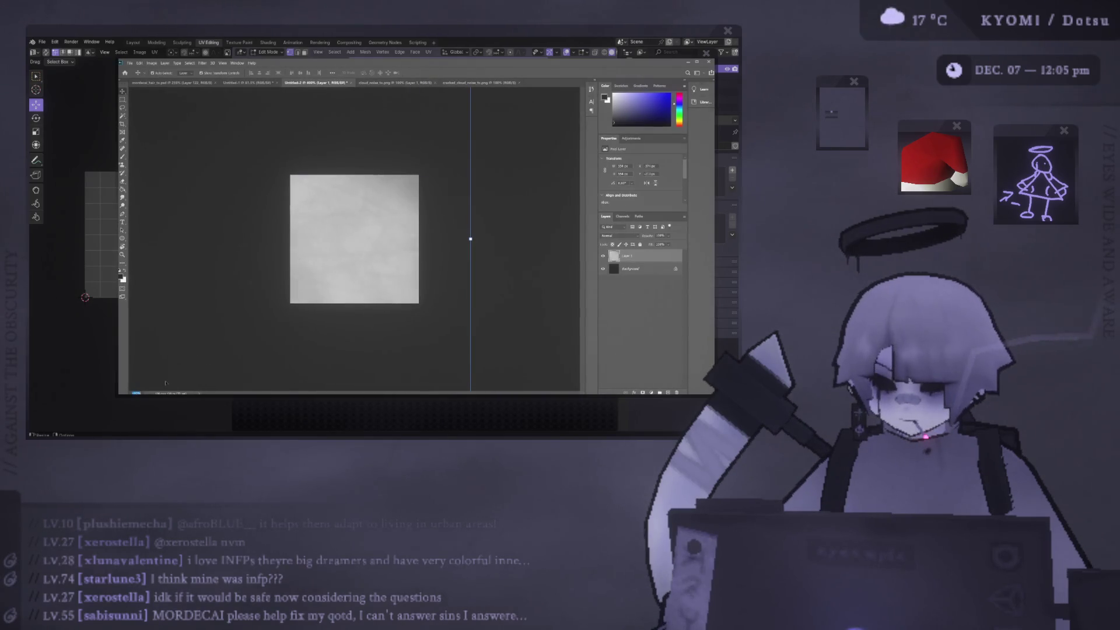
key(ctrl+equal)
key(ctrl+equal)
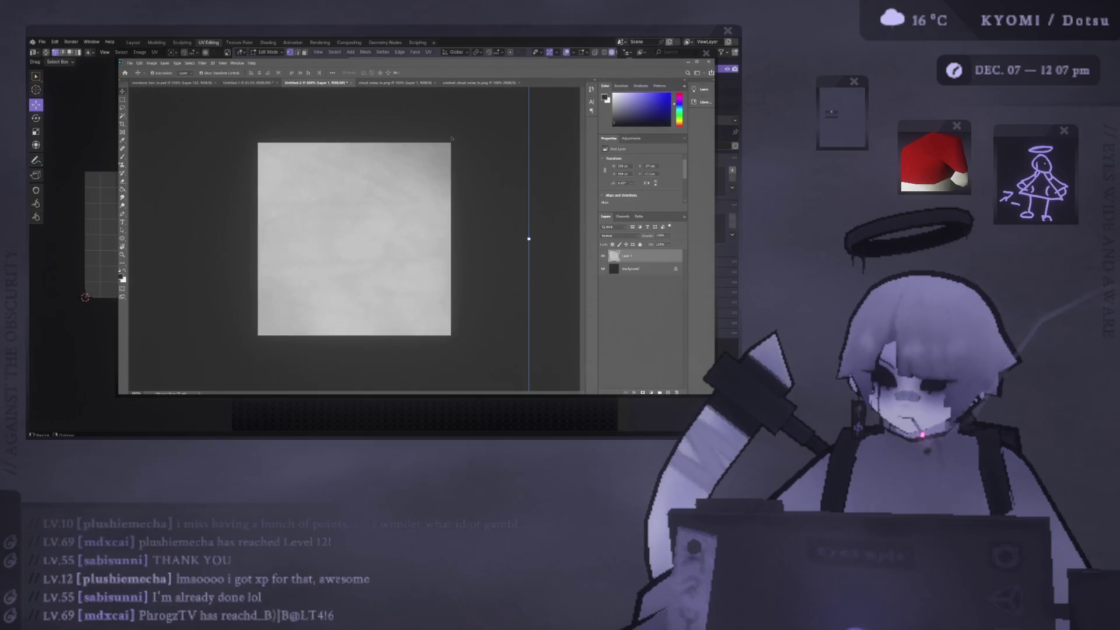
click(558, 173)
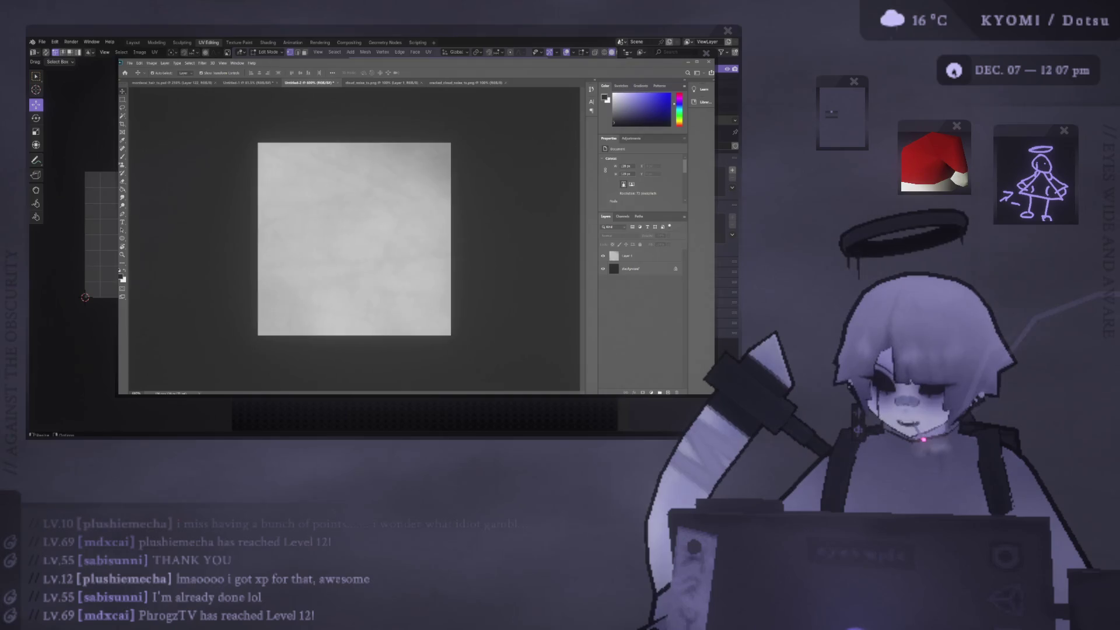
Paste the hat's UV wireframe over the cloud texture as a Cylinder layer, then return to Blender
key(ctrl+v)
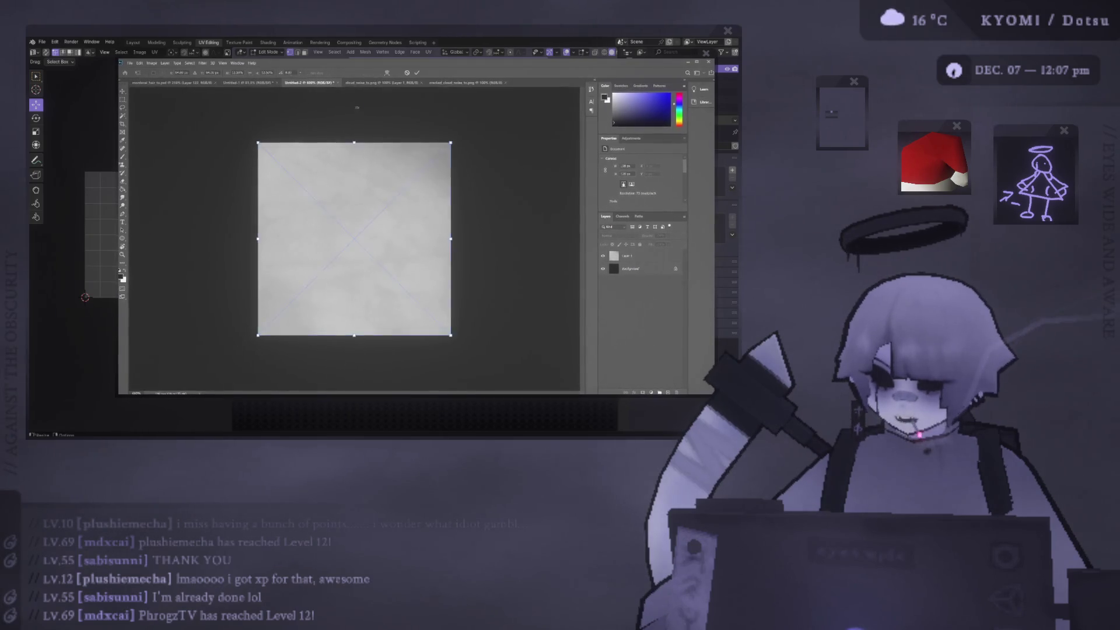
click(416, 73)
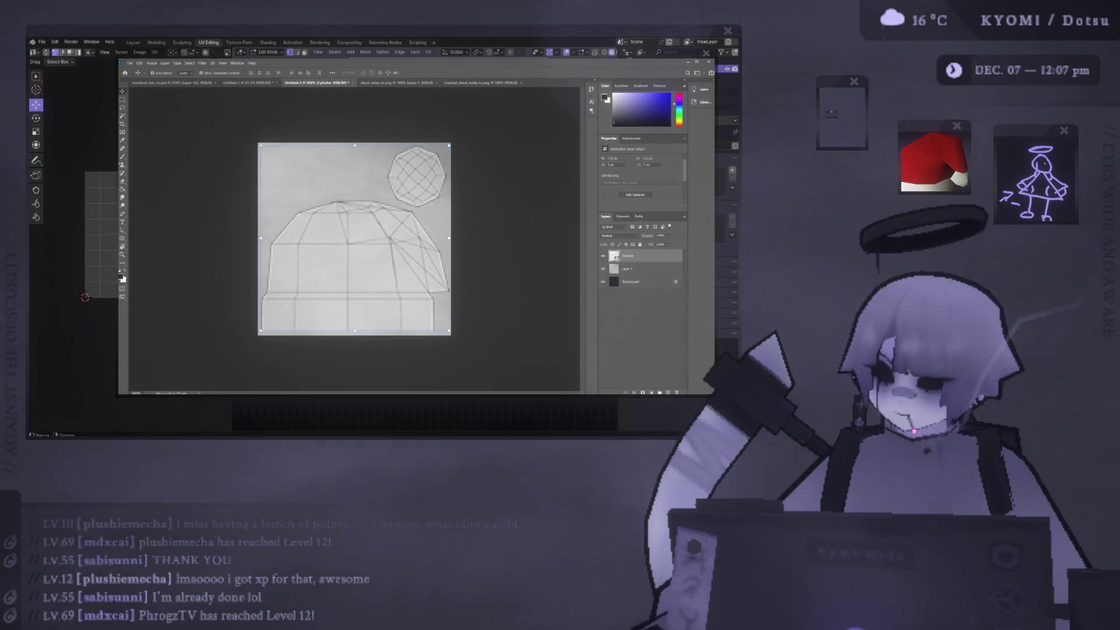
key(alt+Tab)
click(42, 42)
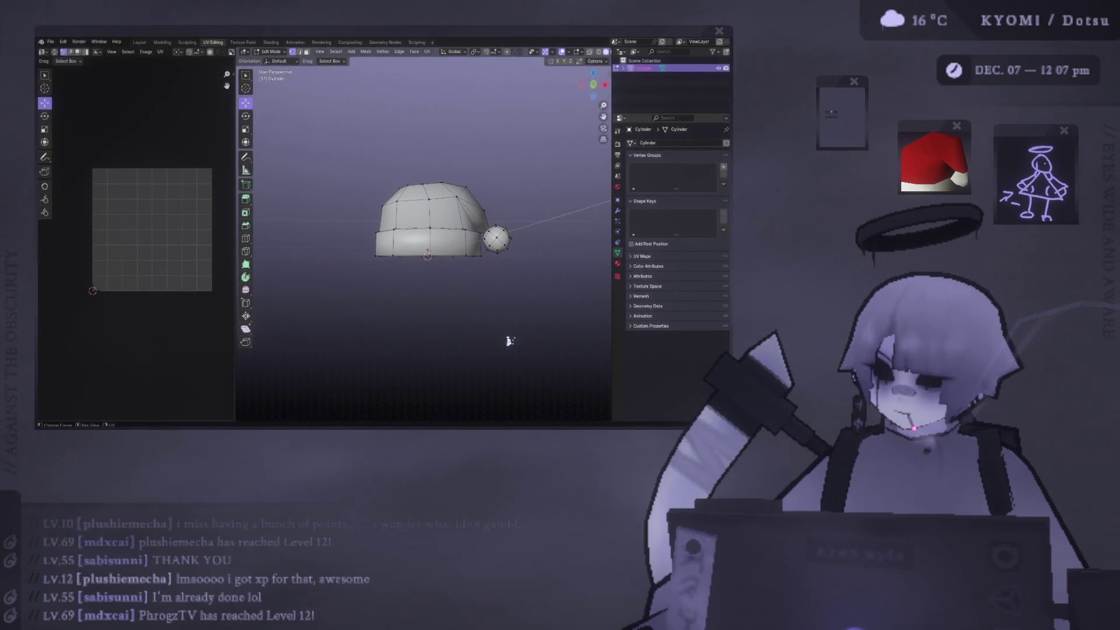
Save the project as santa hat.blend and compare the Photoshop UV texture against the Blender model
key(ctrl+s)
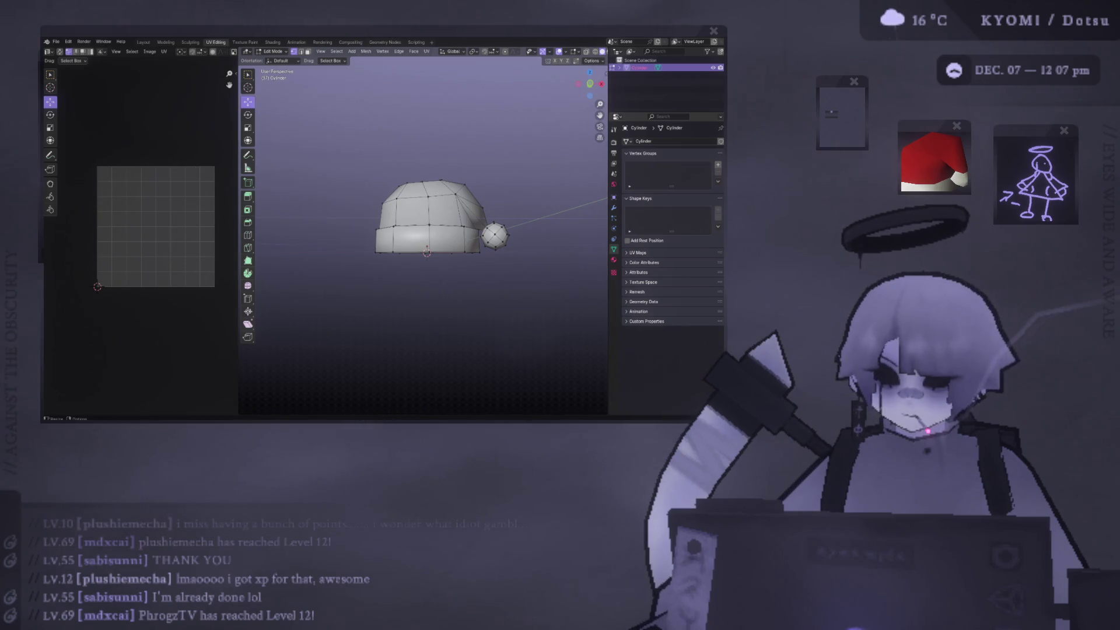
key(alt+Tab)
key(alt+Tab)
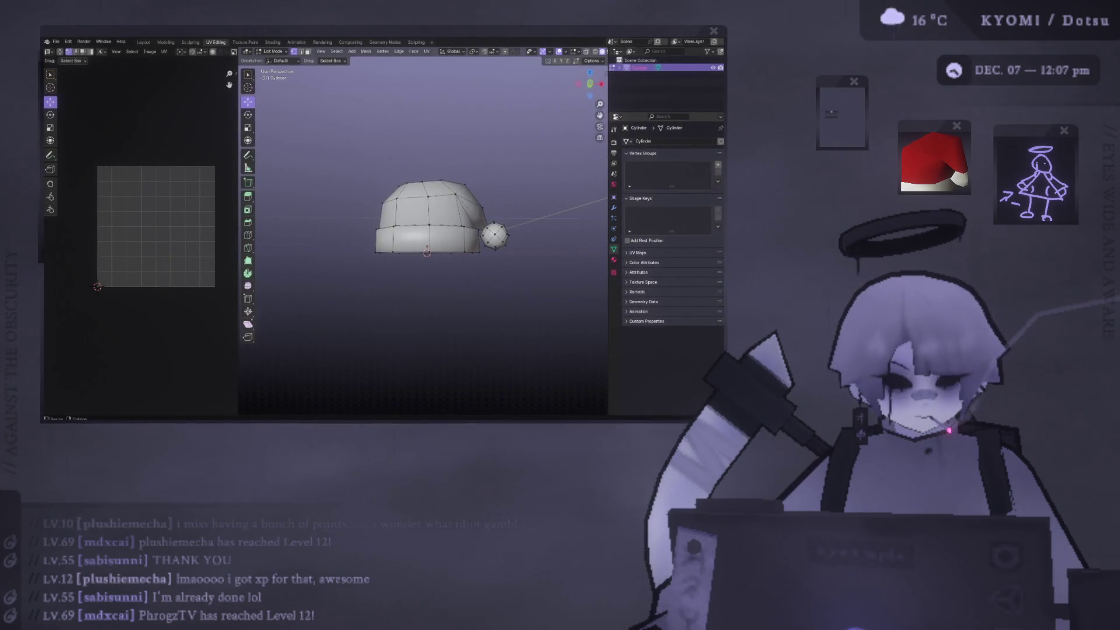
key(alt+Tab)
key(alt+Tab)
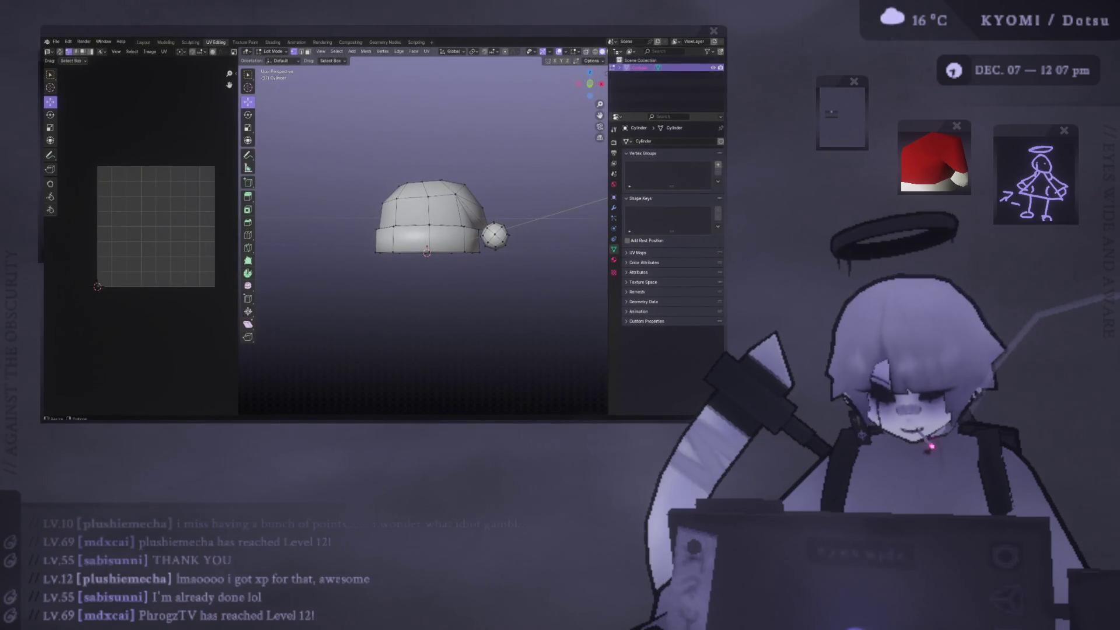
key(alt+Tab)
key(alt+Tab)
key(alt+Tab)
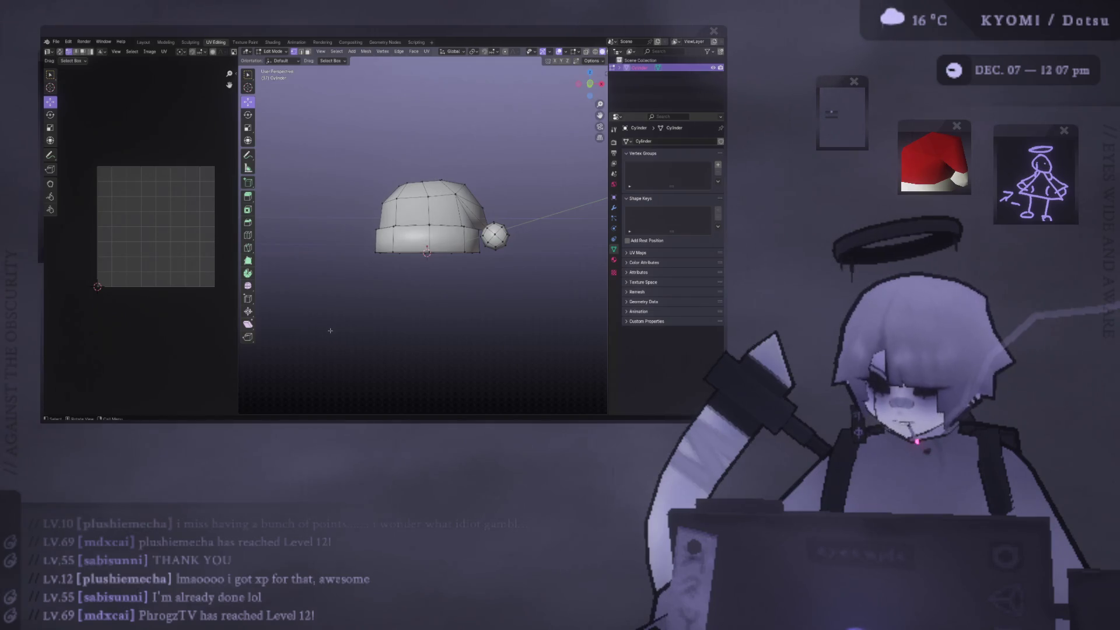
key(alt+Tab)
key(alt+Tab)
key(alt+Tab)
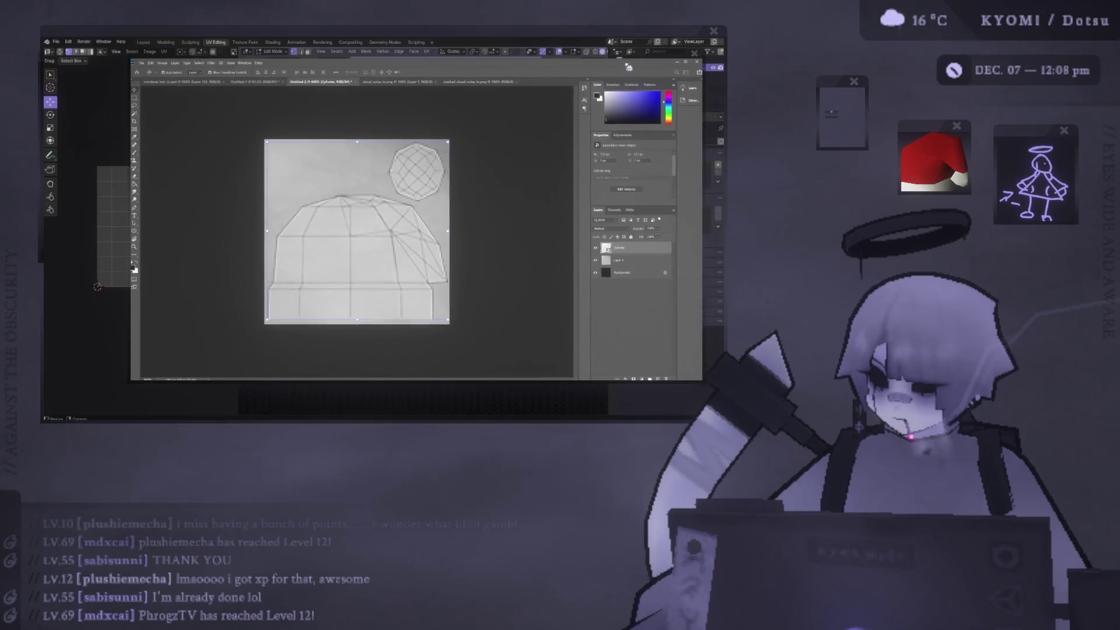
key(alt+Tab)
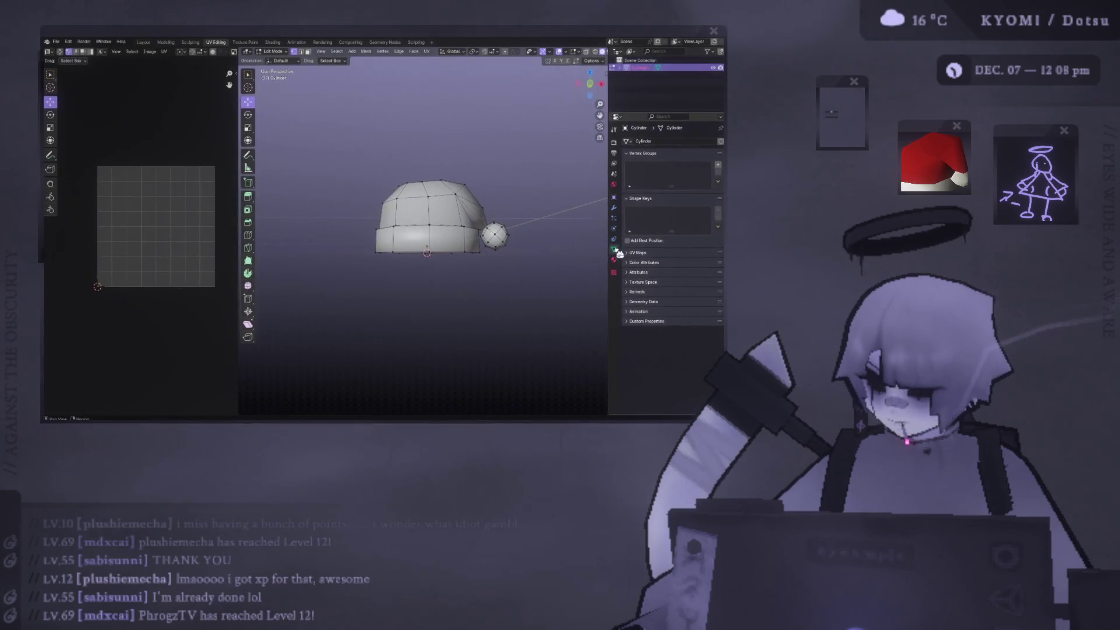
Rename the hat's material to 'santa hat' in the Material properties
click(614, 261)
click(628, 172)
click(609, 182)
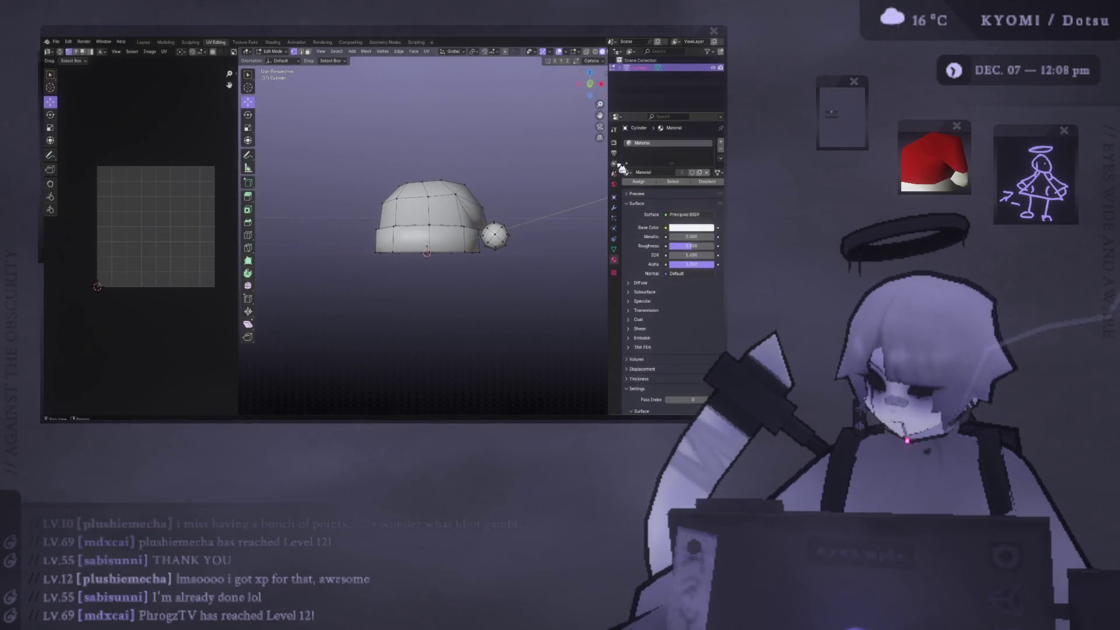
drag(609, 359, 478, 359)
double_click(528, 144)
text(santa ha)
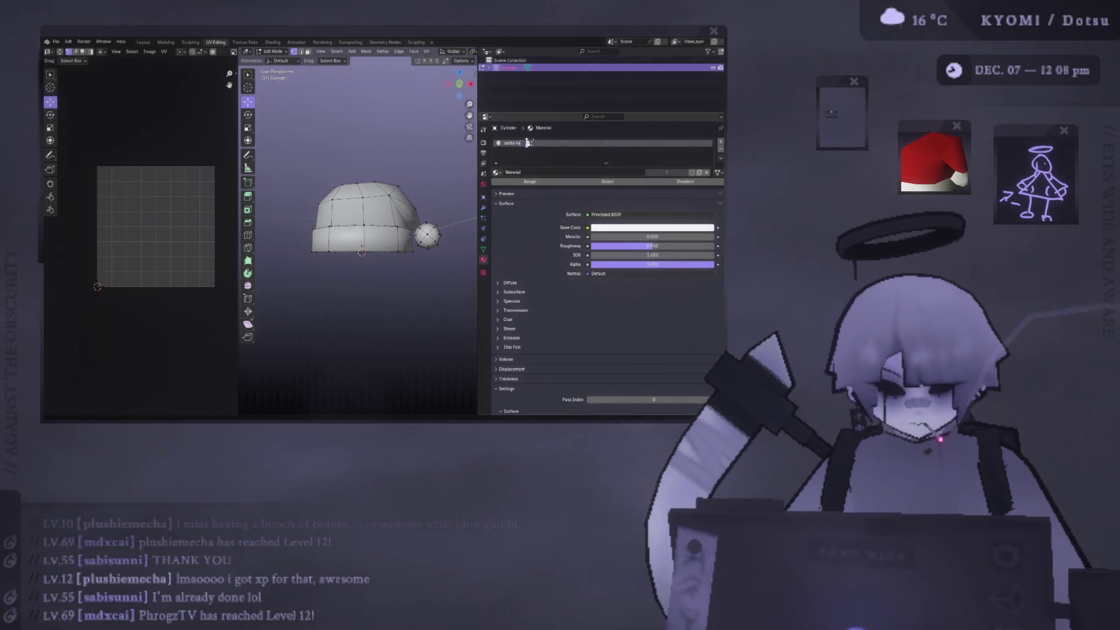
text(t)
key(Return)
Make the surface an Emission shader coloured by the santa_hat_tx.png image texture
click(632, 215)
click(621, 250)
click(587, 227)
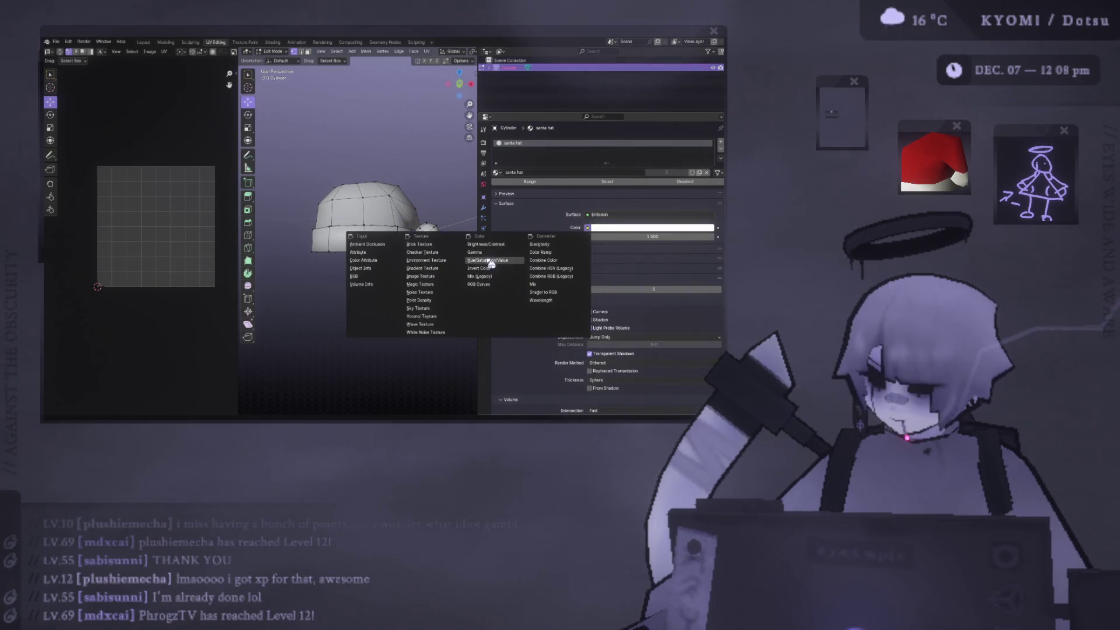
click(441, 276)
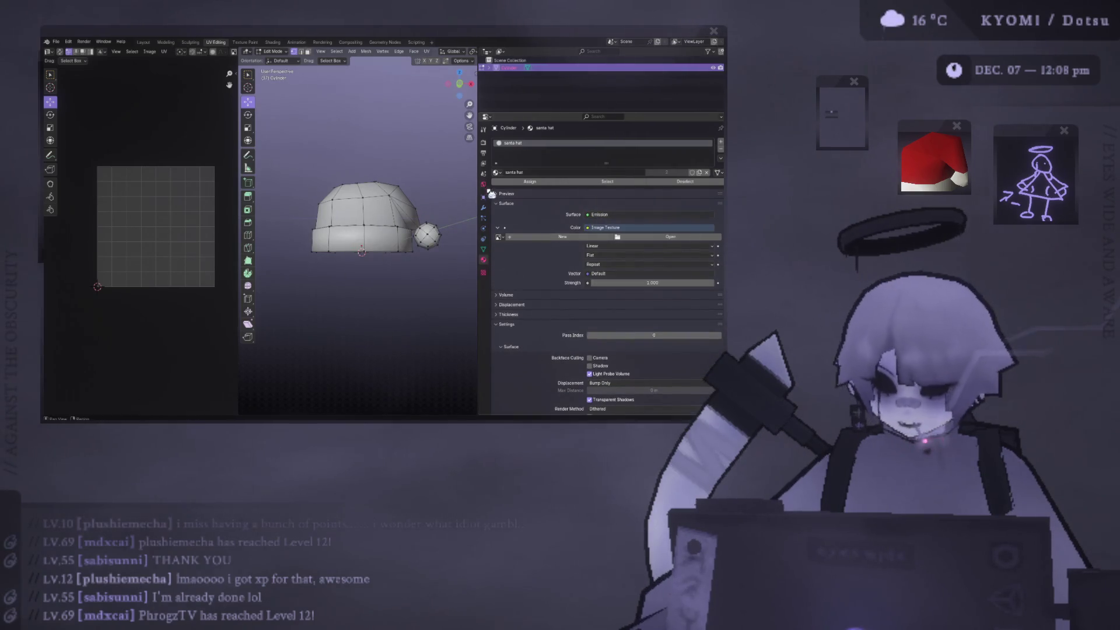
click(635, 235)
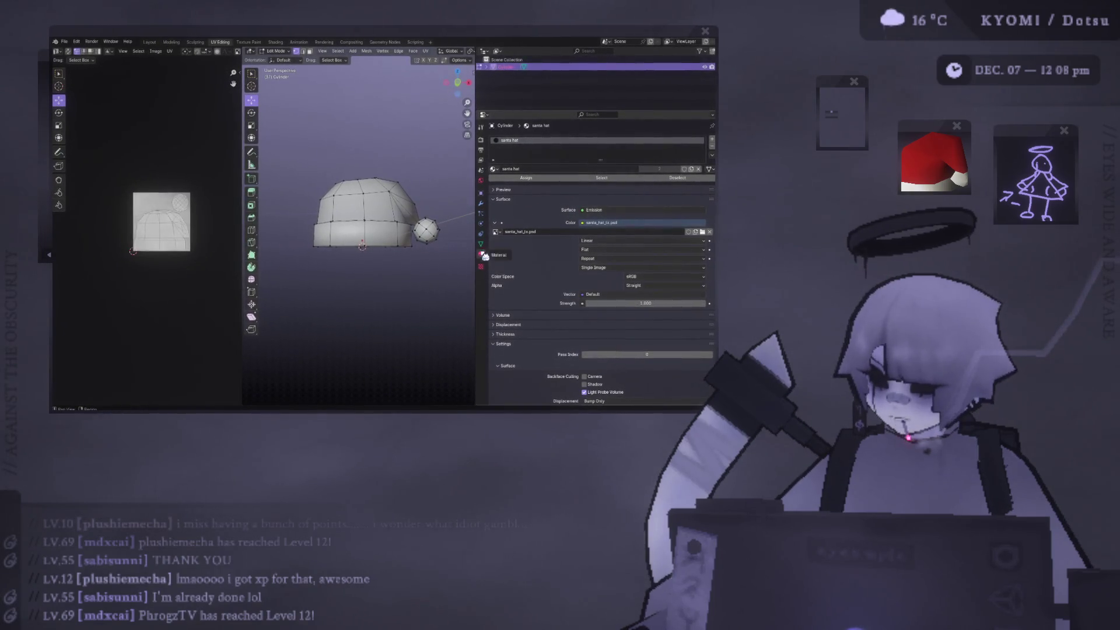
click(481, 140)
click(527, 342)
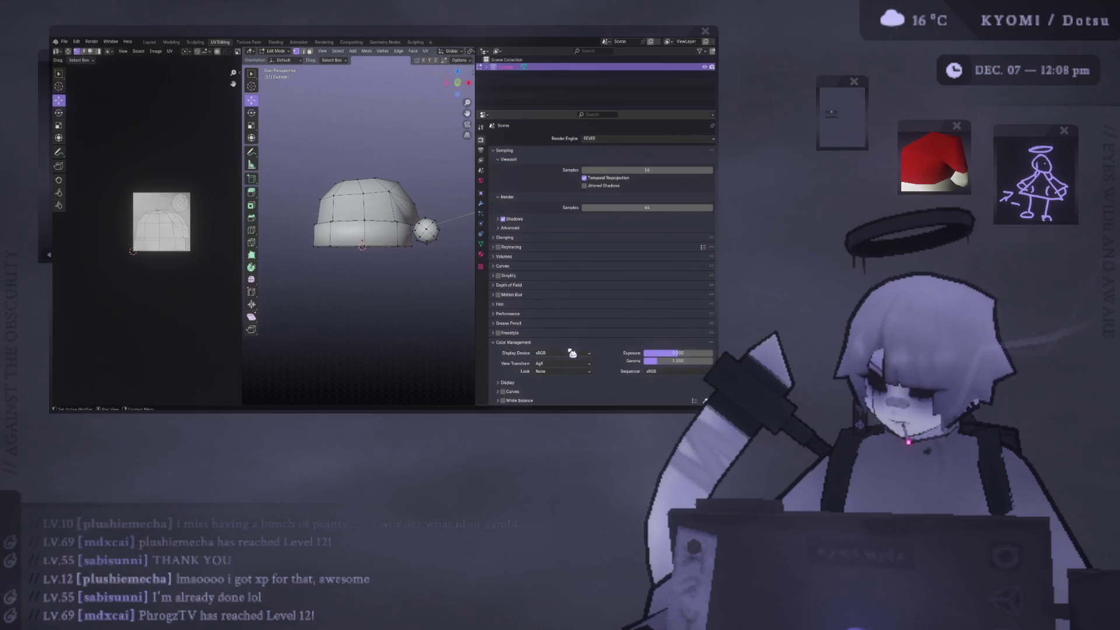
Change the Color Management view transform from AgX to Standard and frame the hat
click(559, 364)
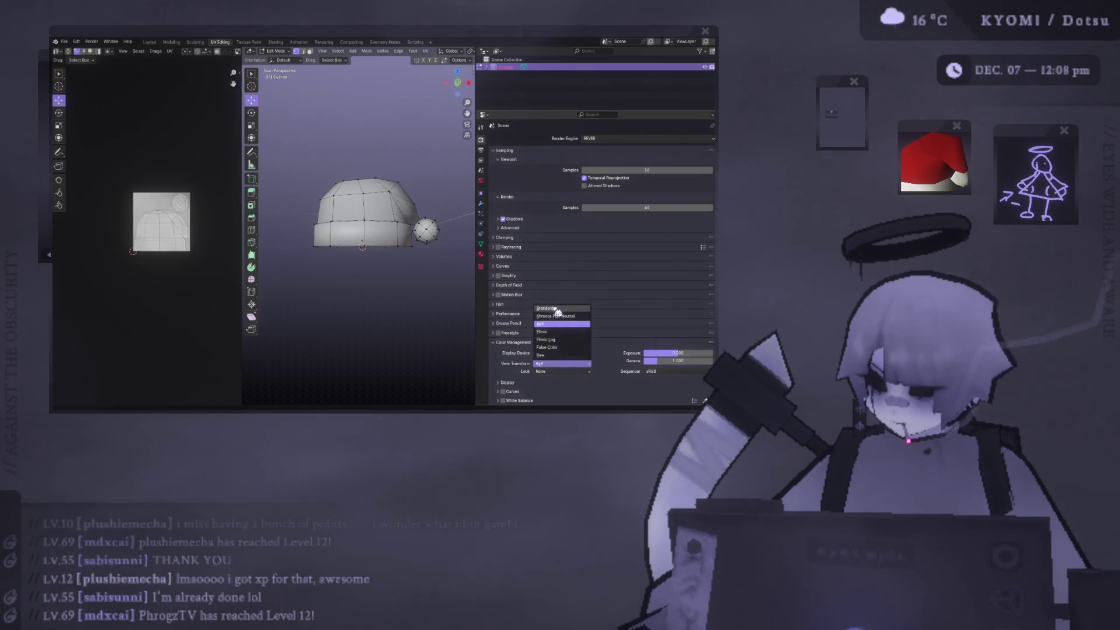
click(557, 311)
drag(457, 84, 572, 59)
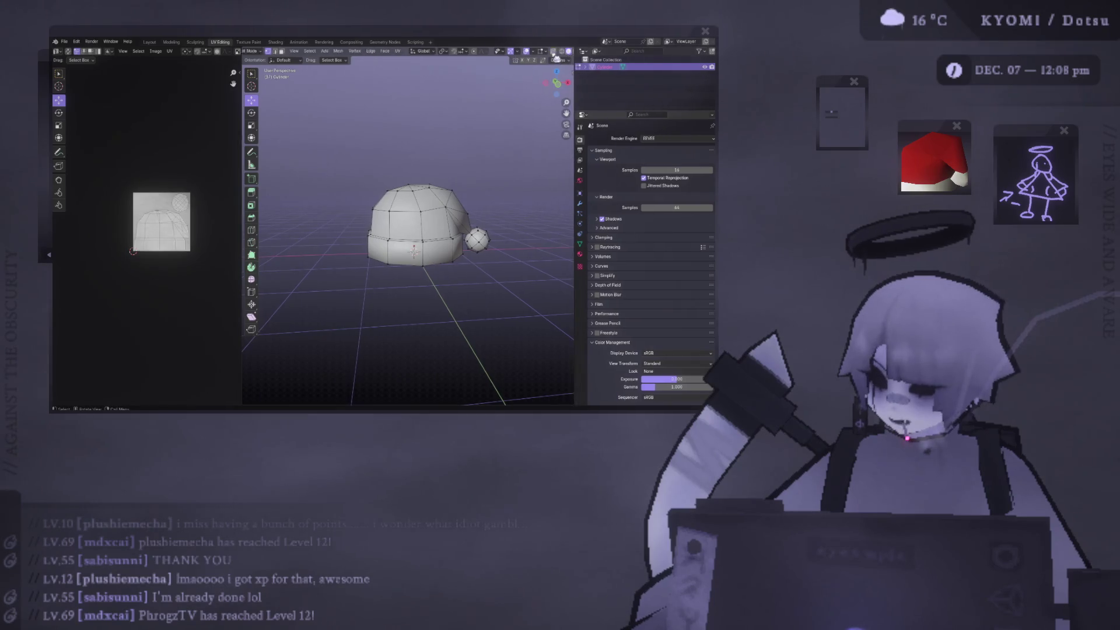
key(Home)
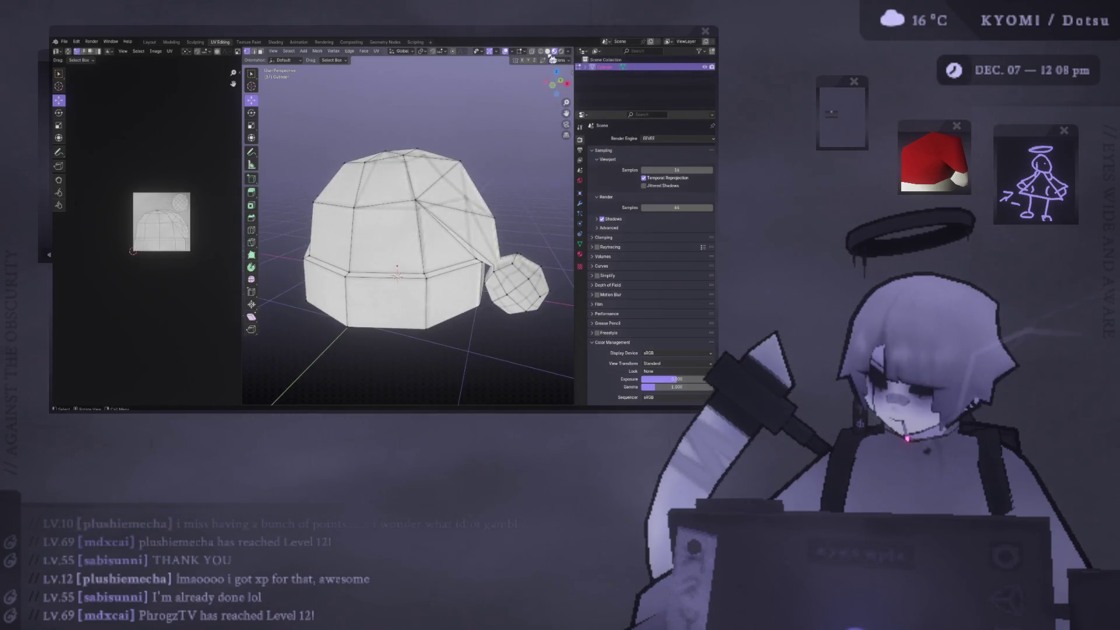
Switch to object mode and show the hat's front view beside the zoomed-in UV texture
key(Tab)
mouse_move(443, 192)
middle_down()
mouse_move(501, 185)
mouse_move(525, 158)
mouse_move(399, 150)
mouse_move(291, 181)
middle_up()
key(KP_1)
drag(242, 192, 187, 192)
shift+middle_drag(305, 207, 305, 209)
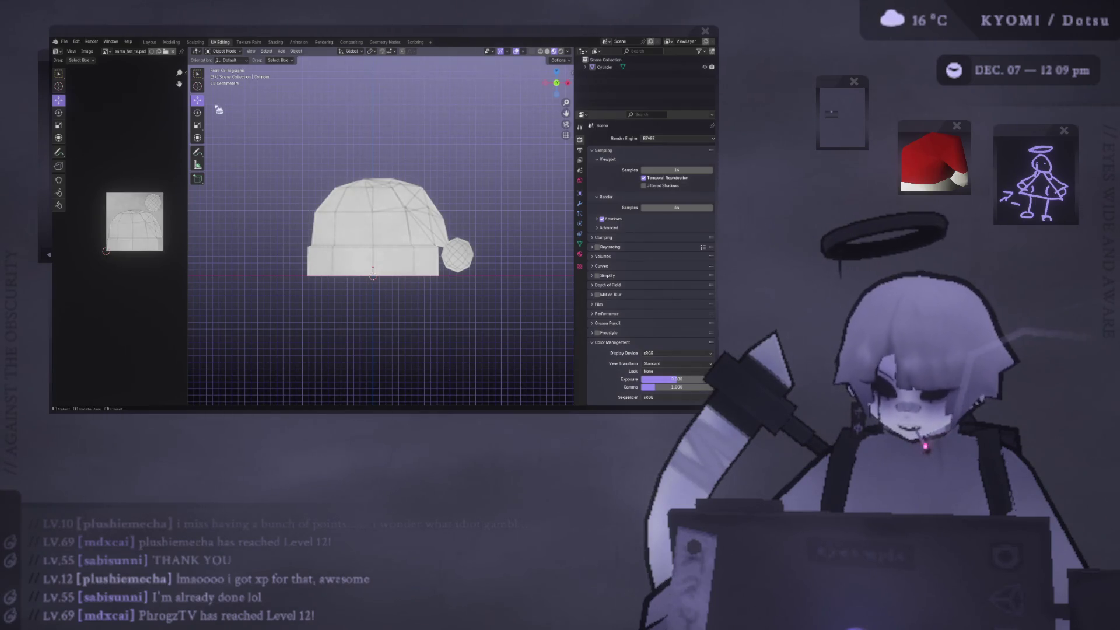
scroll(129, 115, up, 1)
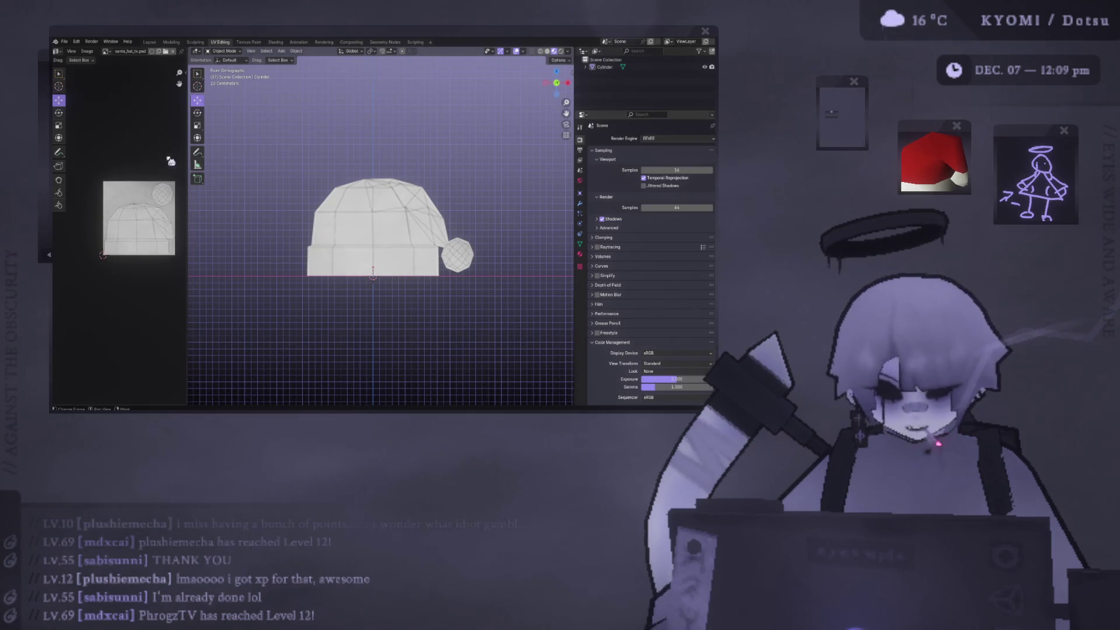
key(alt+Tab)
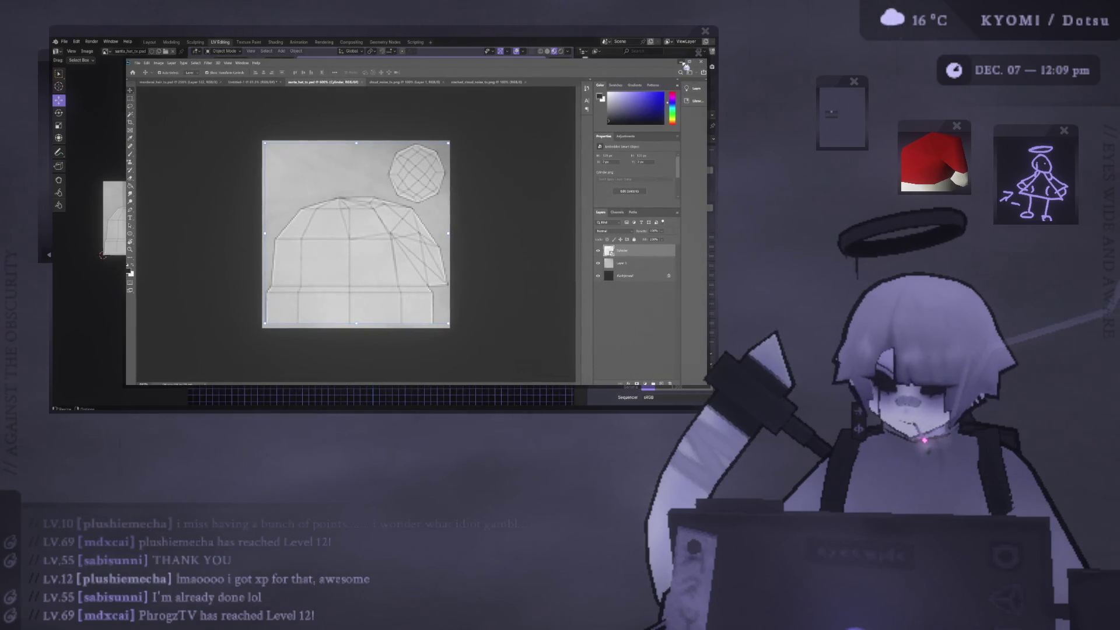
Minimize Photoshop to bring Blender's hat and texture view back to the front
click(684, 61)
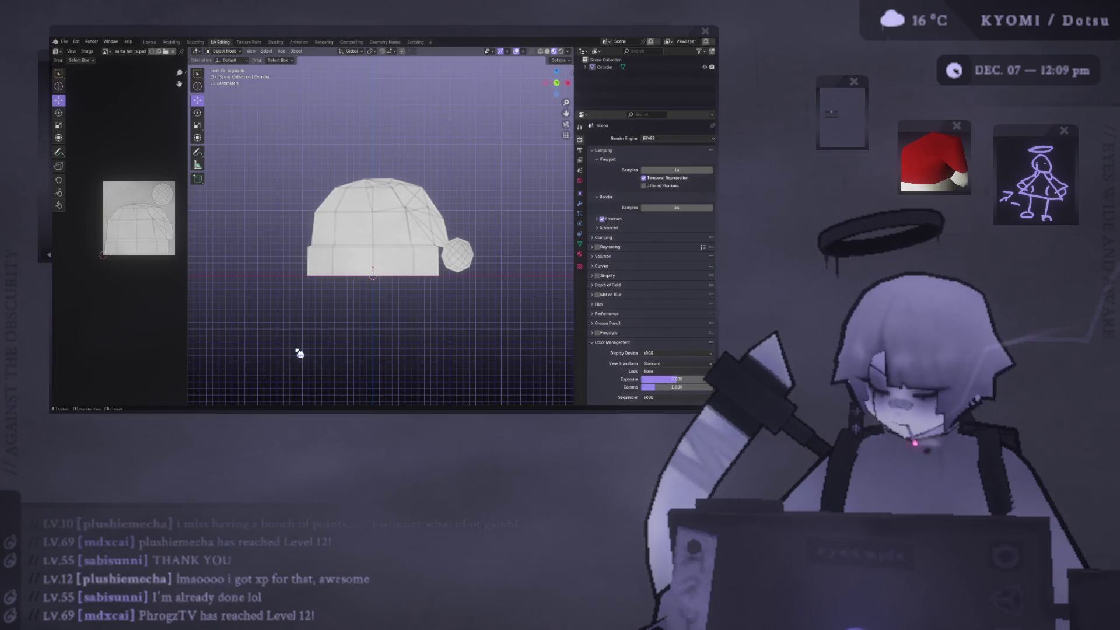
Orbit from Front Orthographic to a perspective side view of the faceted hat and pompom
mouse_move(300, 353)
middle_down()
mouse_move(441, 292)
mouse_move(453, 338)
mouse_move(499, 335)
mouse_move(492, 260)
mouse_move(472, 223)
mouse_move(510, 216)
mouse_move(417, 260)
mouse_move(378, 299)
mouse_move(362, 283)
middle_up()
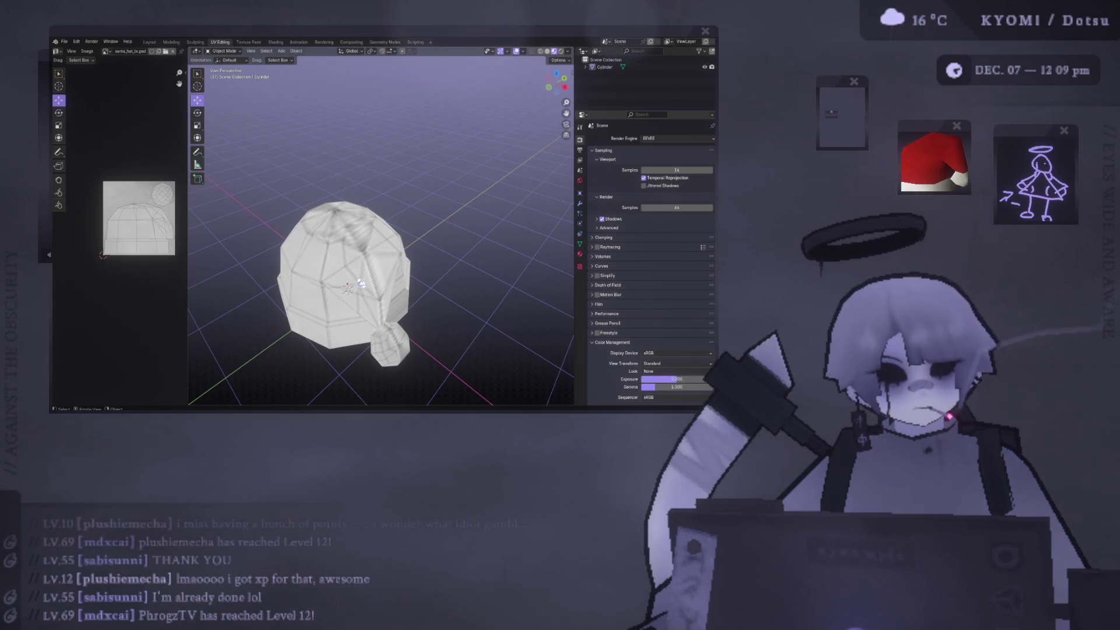
middle_drag(360, 284, 397, 222)
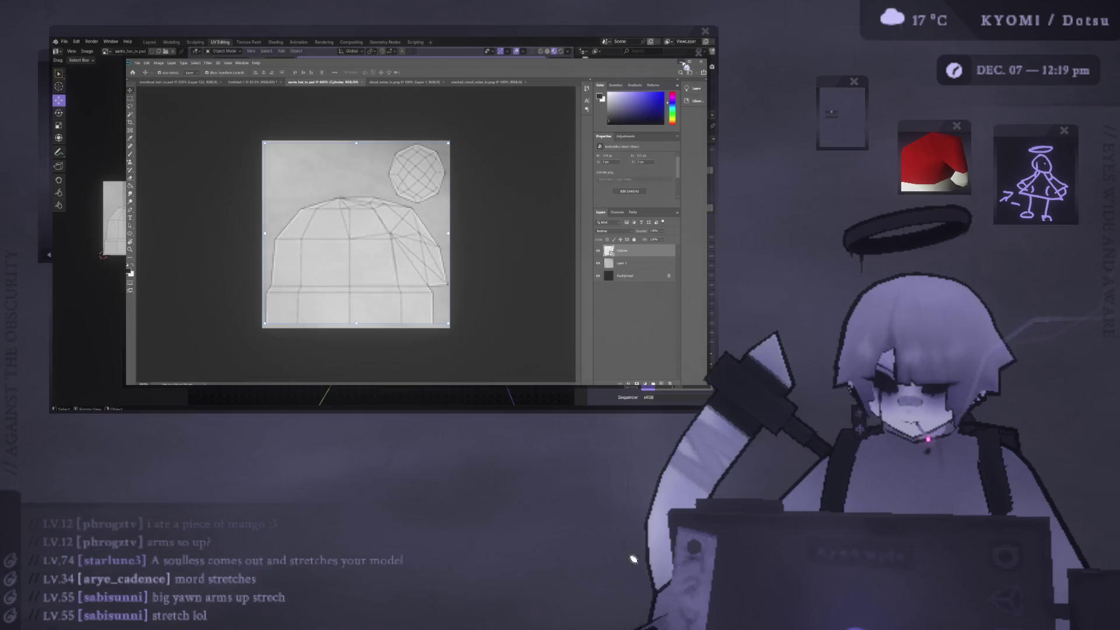
Back in Photoshop, take the Brush and set a deep pinkish-red painting colour
key(alt+Tab)
key(alt+Tab)
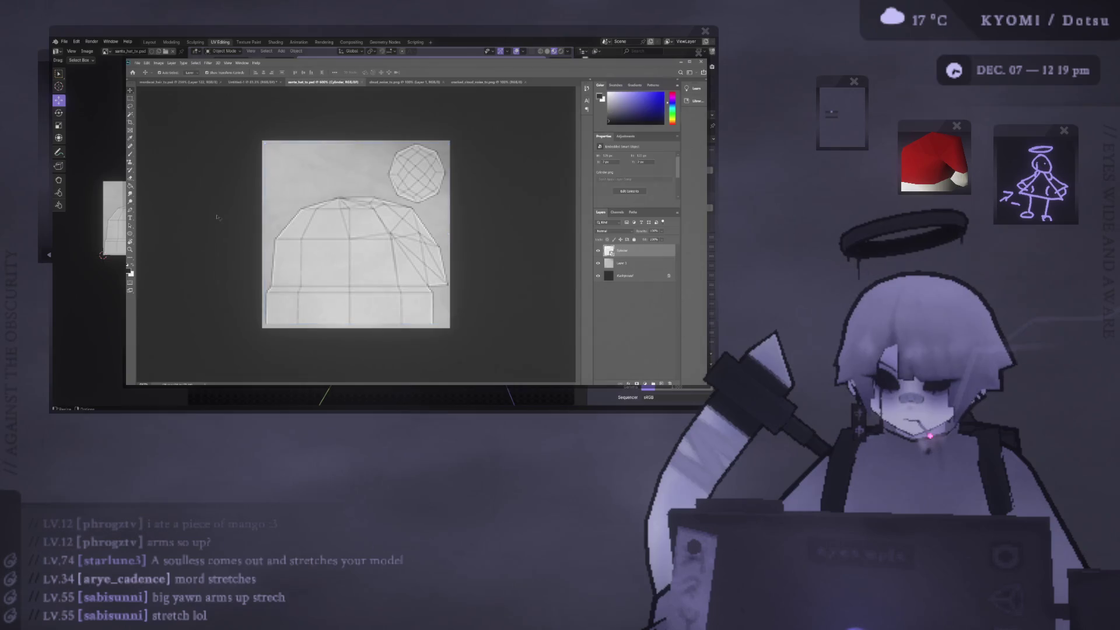
key(b)
drag(674, 101, 674, 99)
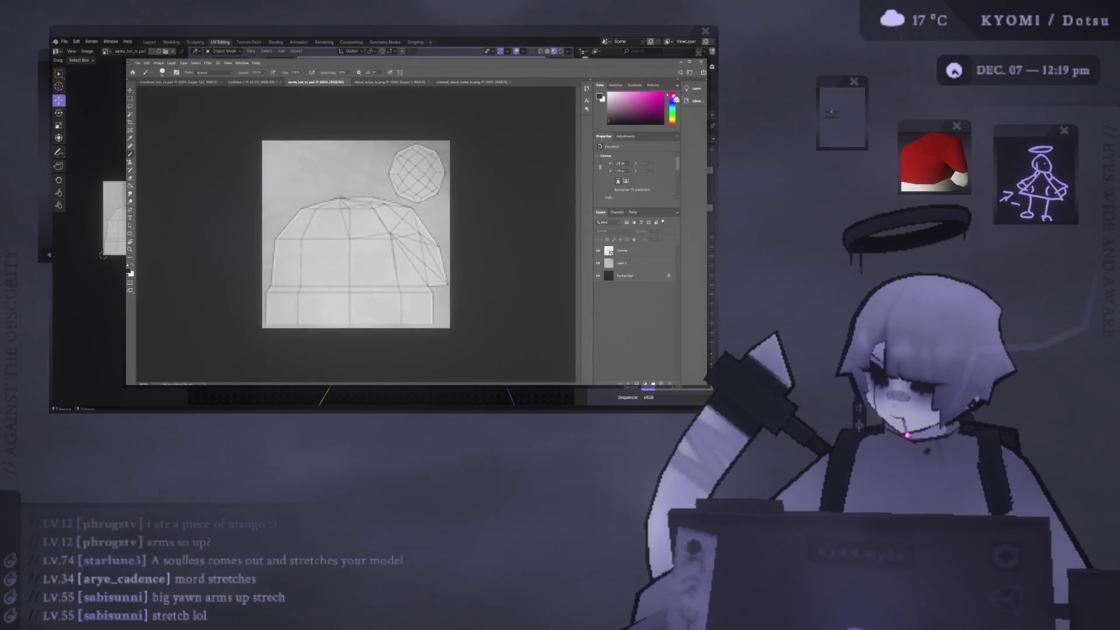
click(656, 92)
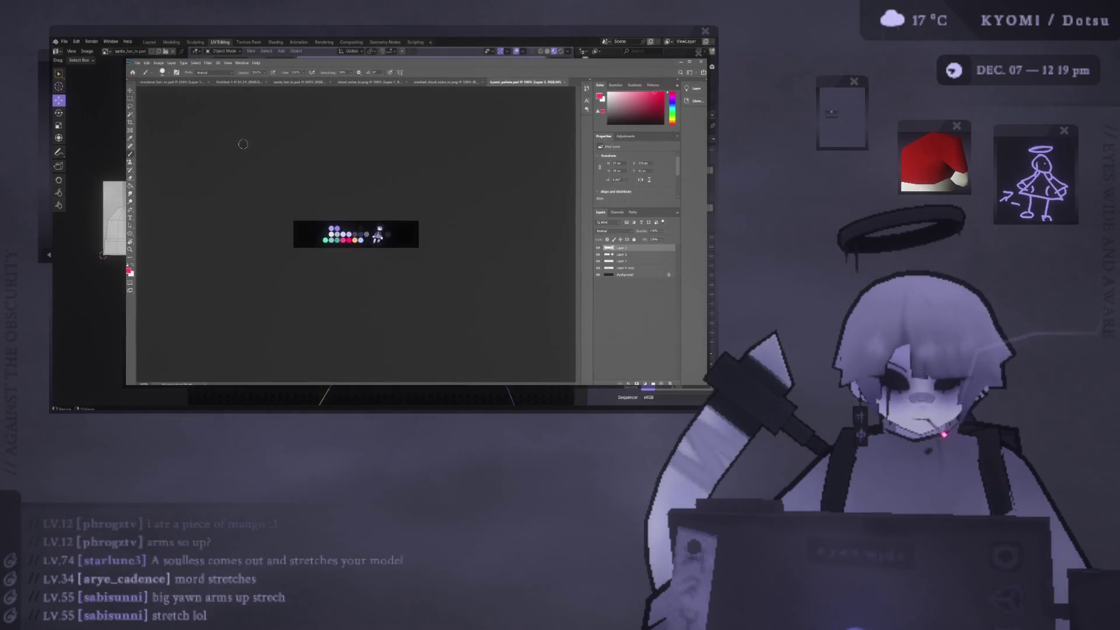
alt+scroll(339, 228, up, 5)
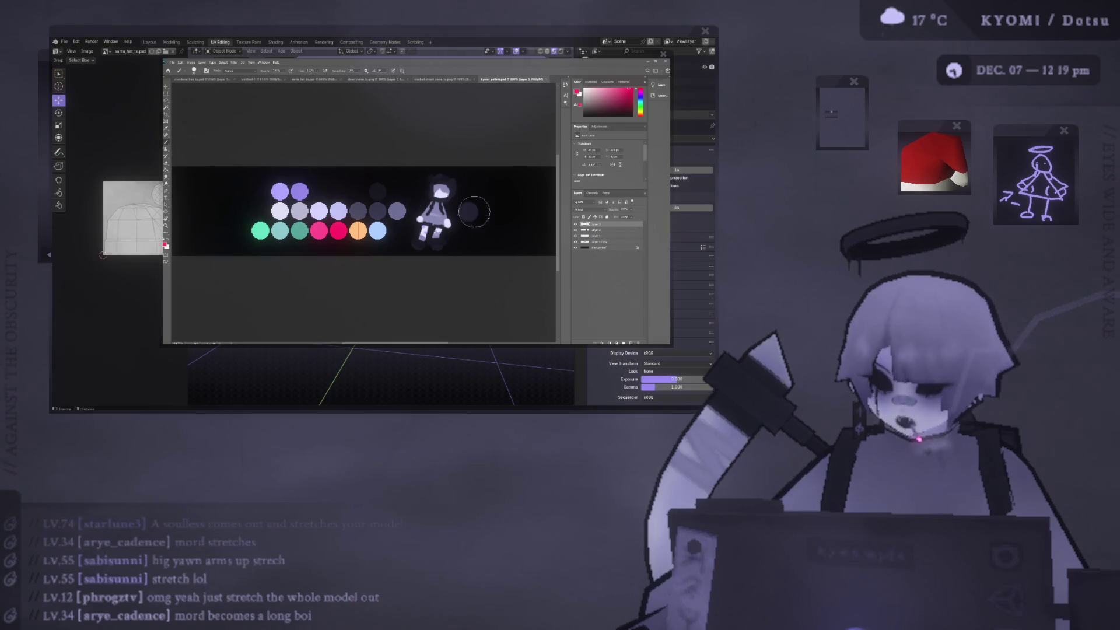
Paint a test dot of the new pink colour on the palette, then undo it
click(506, 205)
ctrl+scroll(476, 204, right, 2)
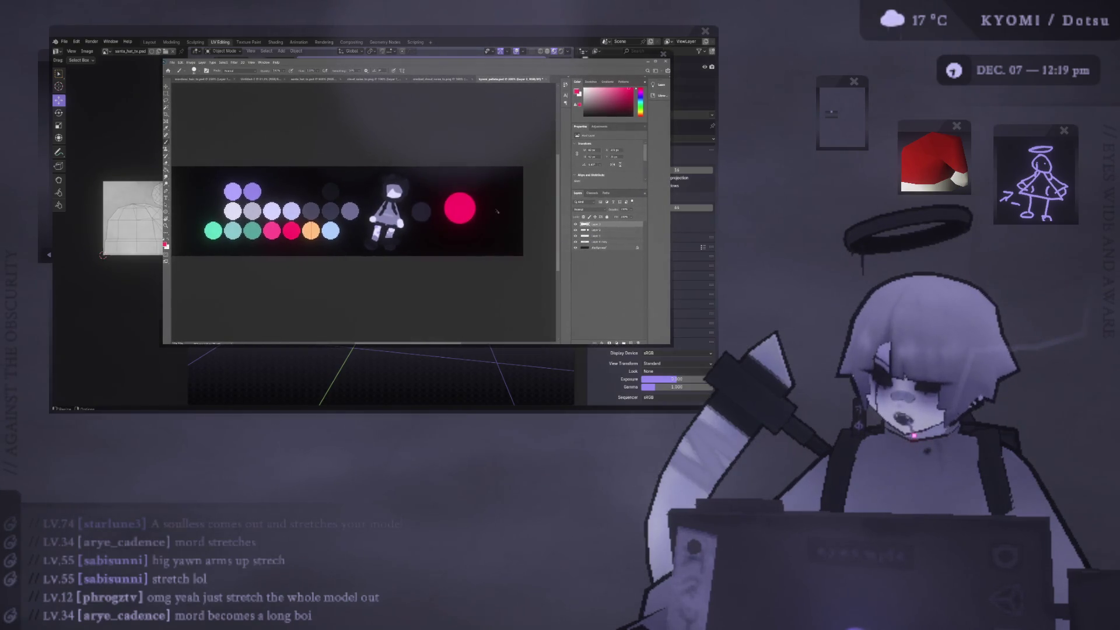
key(v)
drag(476, 205, 480, 204)
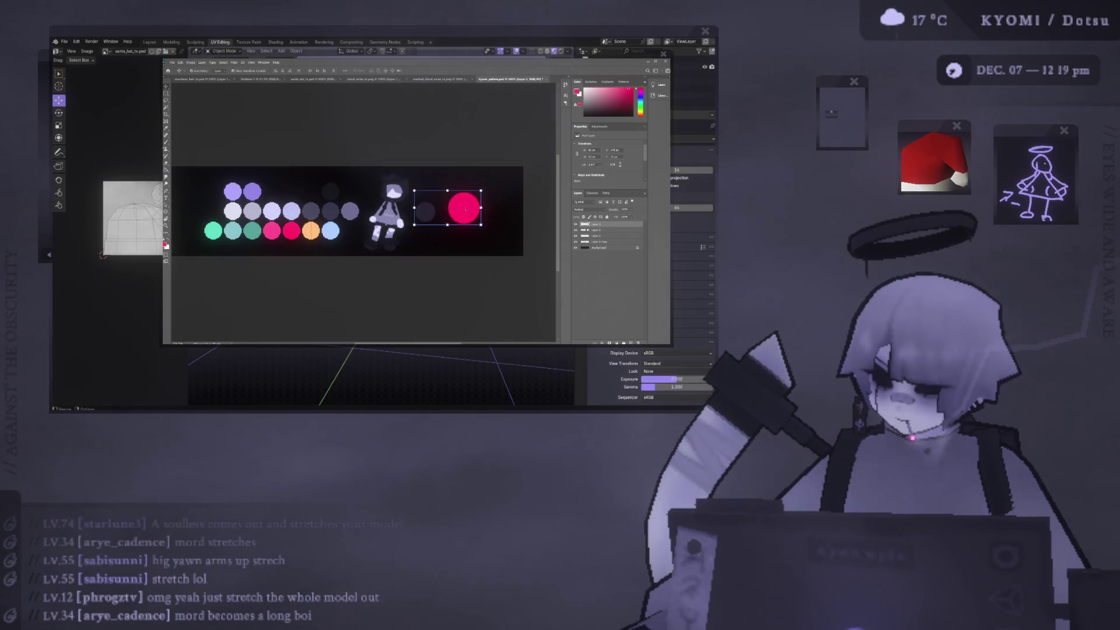
key(ctrl+z)
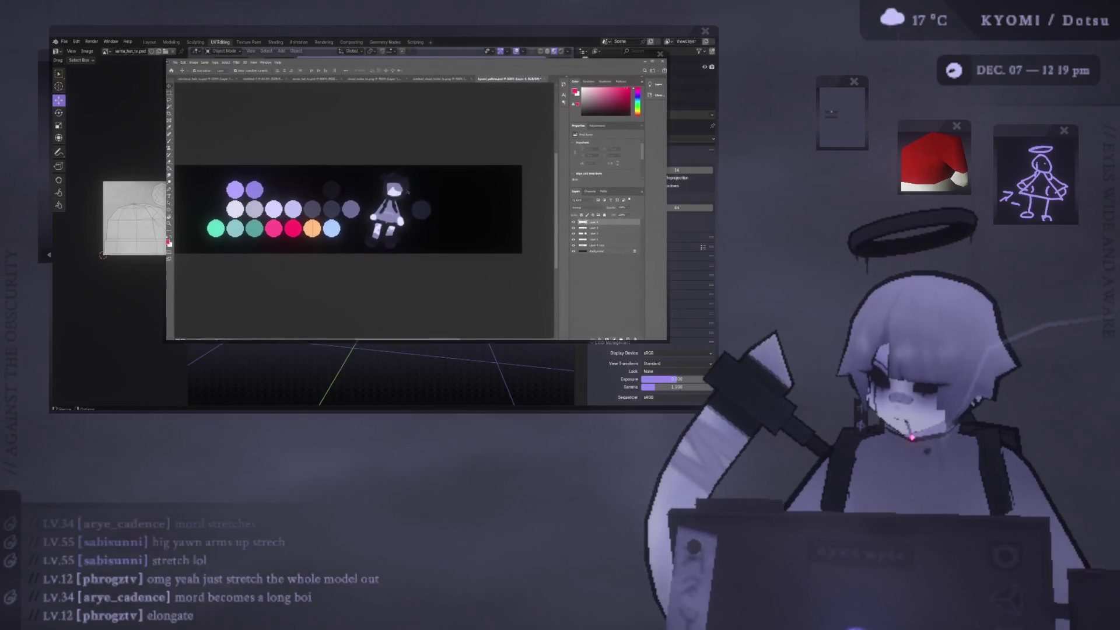
Add a new layer and paint a pink swatch dot on the palette
key(ctrl+minus)
key(ctrl+plus)
ctrl+scroll(307, 194, left, 3)
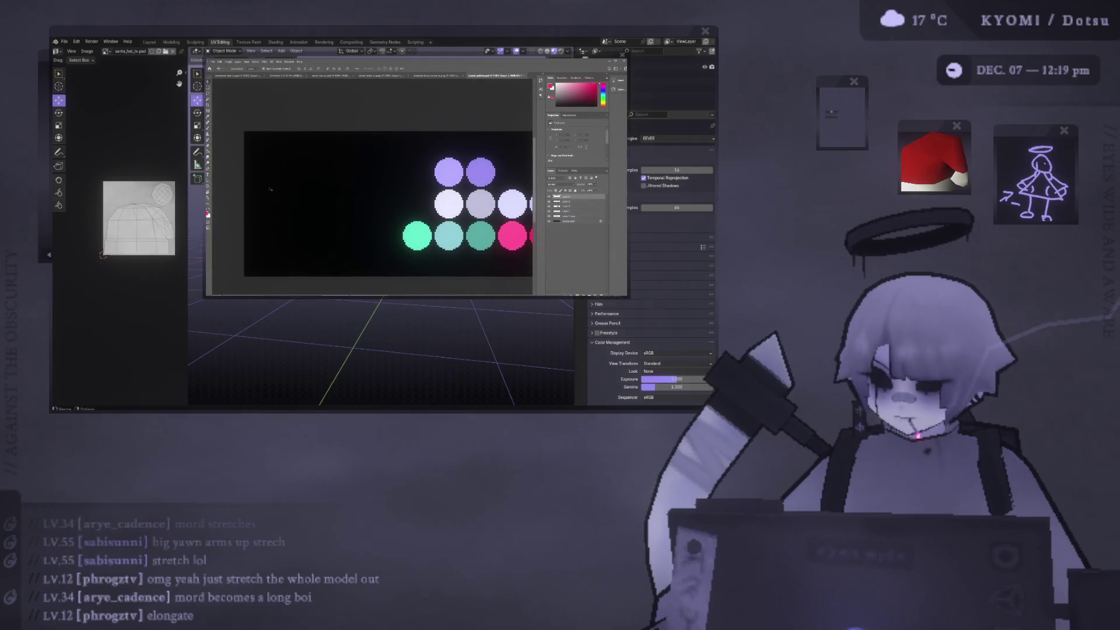
key(b)
click(335, 197)
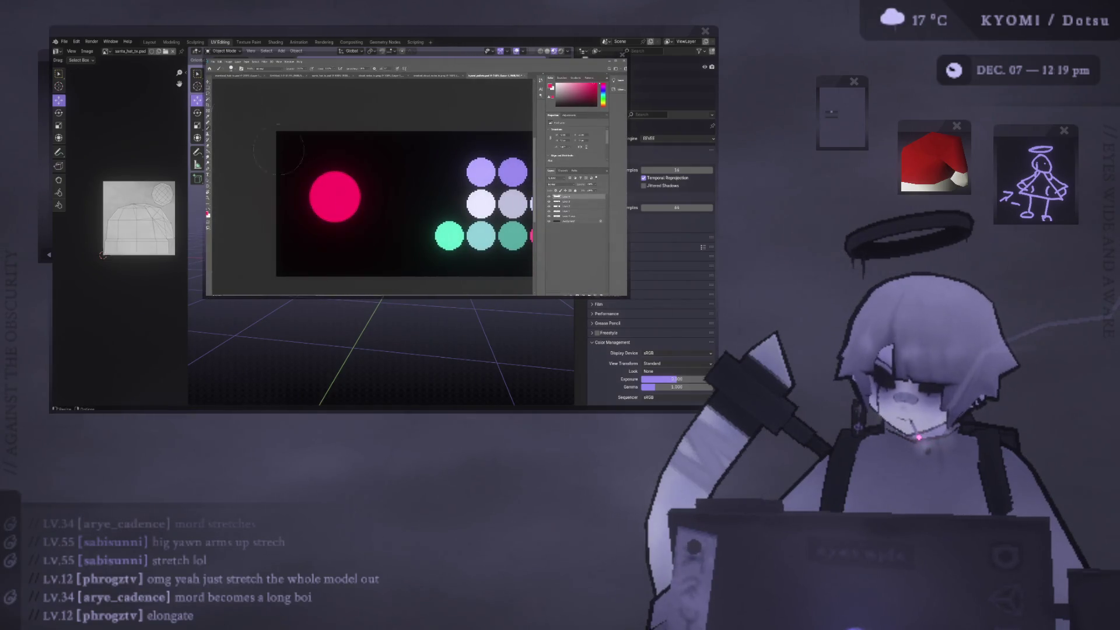
Free-transform the pink swatch back into a round circle, then return to the cloud-noise document
click(208, 85)
mouse_move(334, 169)
mouse_down()
mouse_move(334, 190)
mouse_move(334, 131)
mouse_move(334, 162)
mouse_move(427, 193)
mouse_move(472, 193)
mouse_move(350, 193)
mouse_up()
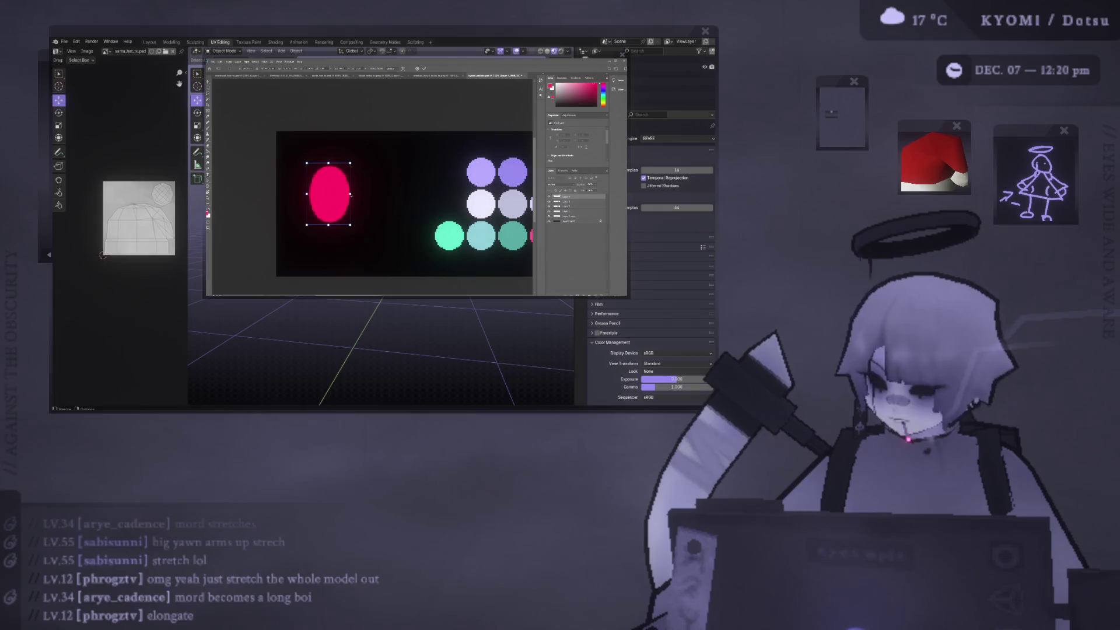
mouse_move(328, 163)
mouse_down()
mouse_move(328, 175)
mouse_move(329, 114)
mouse_move(339, 149)
mouse_move(328, 177)
mouse_move(328, 130)
mouse_move(328, 143)
mouse_up()
mouse_move(350, 189)
mouse_down()
mouse_move(525, 192)
mouse_move(355, 183)
mouse_up()
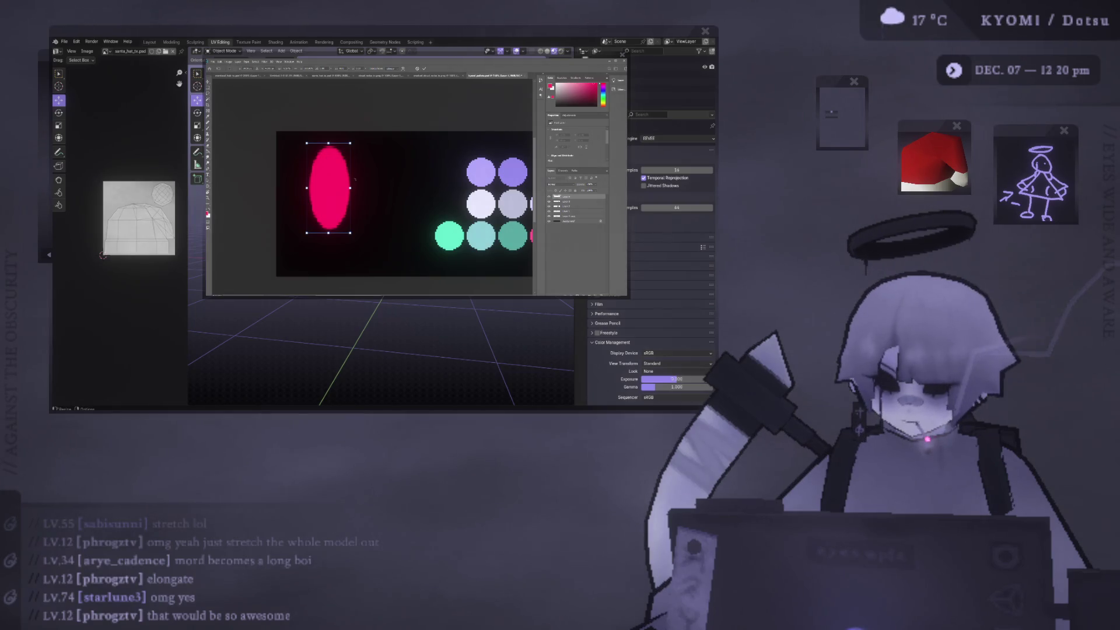
drag(328, 143, 328, 175)
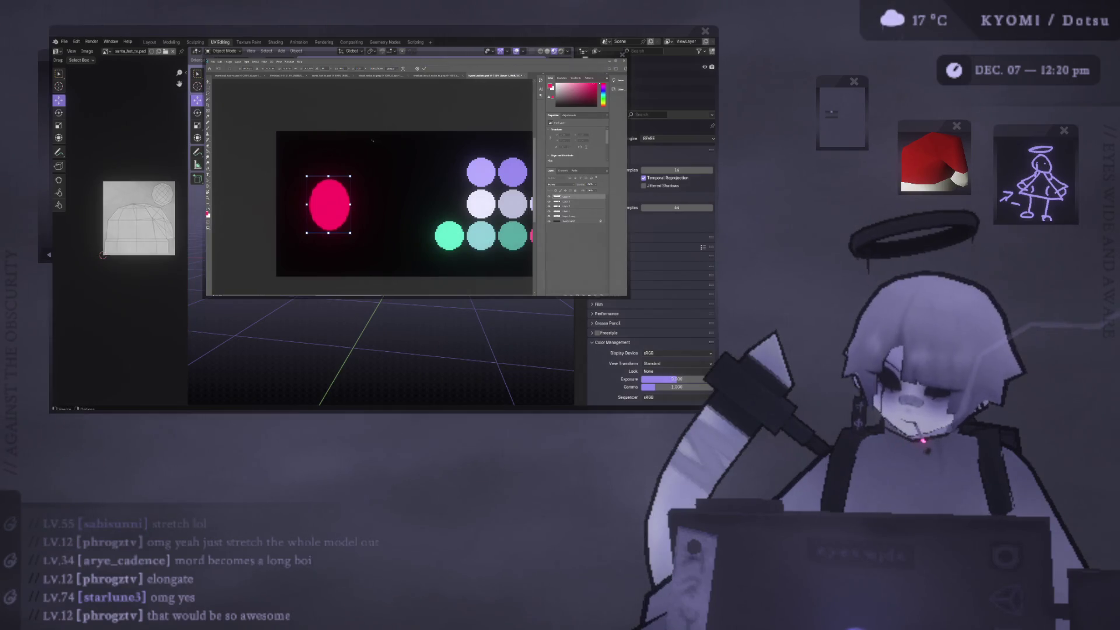
mouse_move(328, 175)
mouse_down()
mouse_move(328, 201)
mouse_move(329, 182)
mouse_move(382, 207)
mouse_move(354, 208)
mouse_move(363, 207)
mouse_up()
click(441, 76)
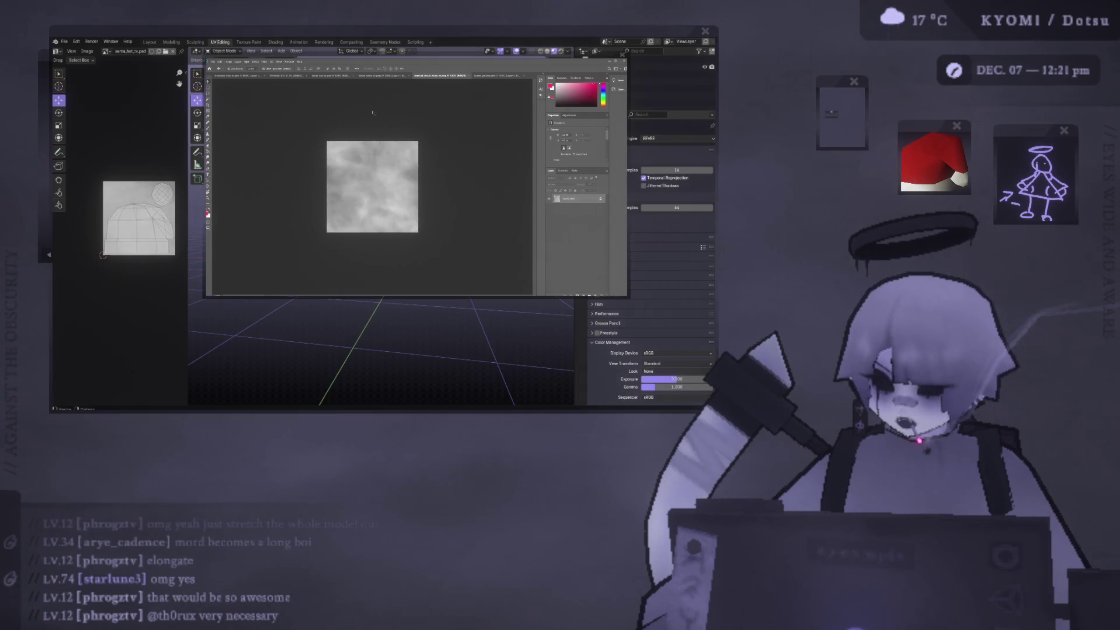
Deselect the noise square and add an empty layer, then return to the santa_hat texture
key(ctrl+d)
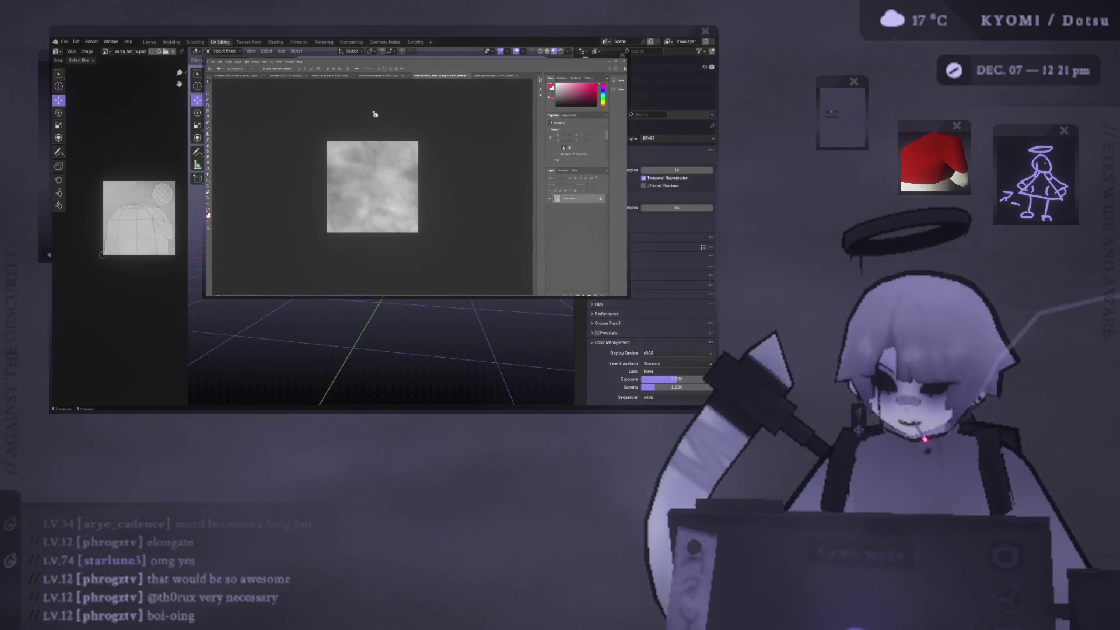
key(ctrl+shift+alt+n)
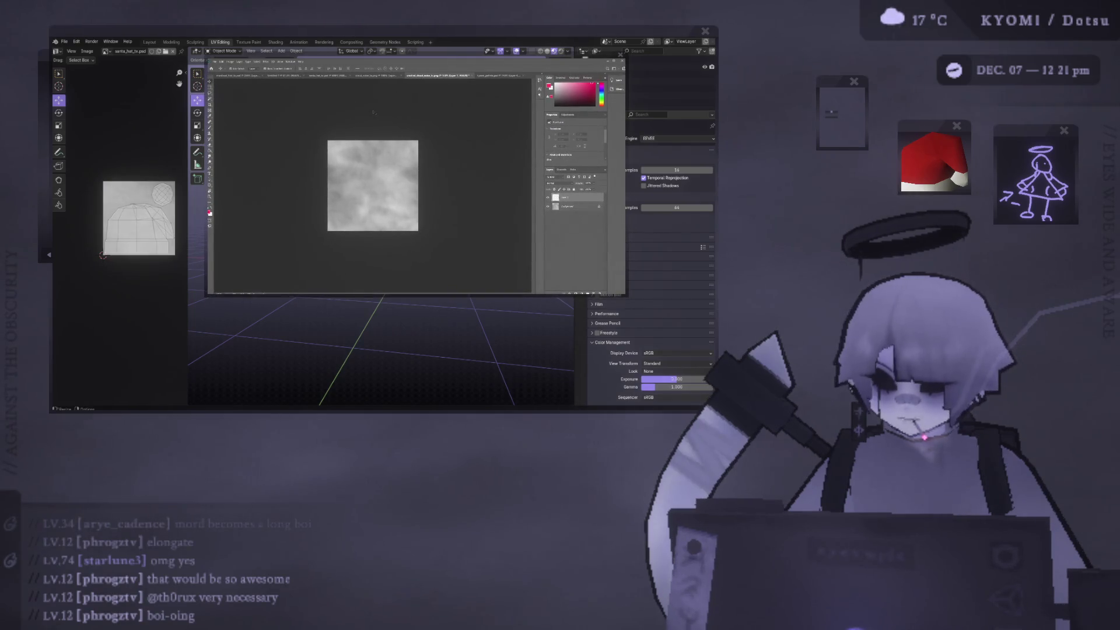
key(ctrl+plus)
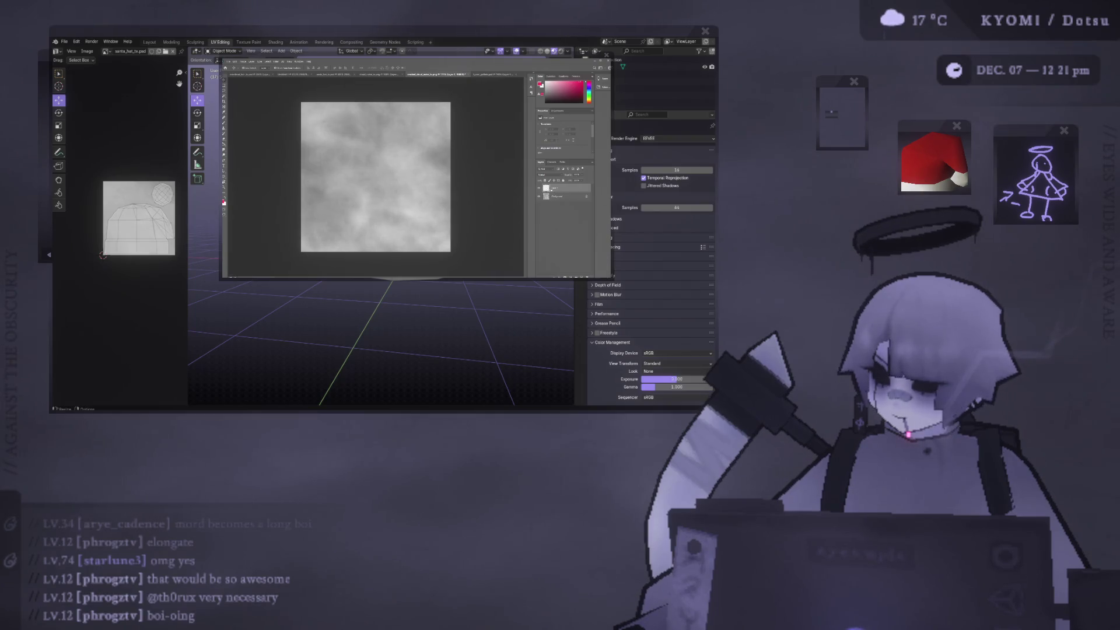
click(351, 74)
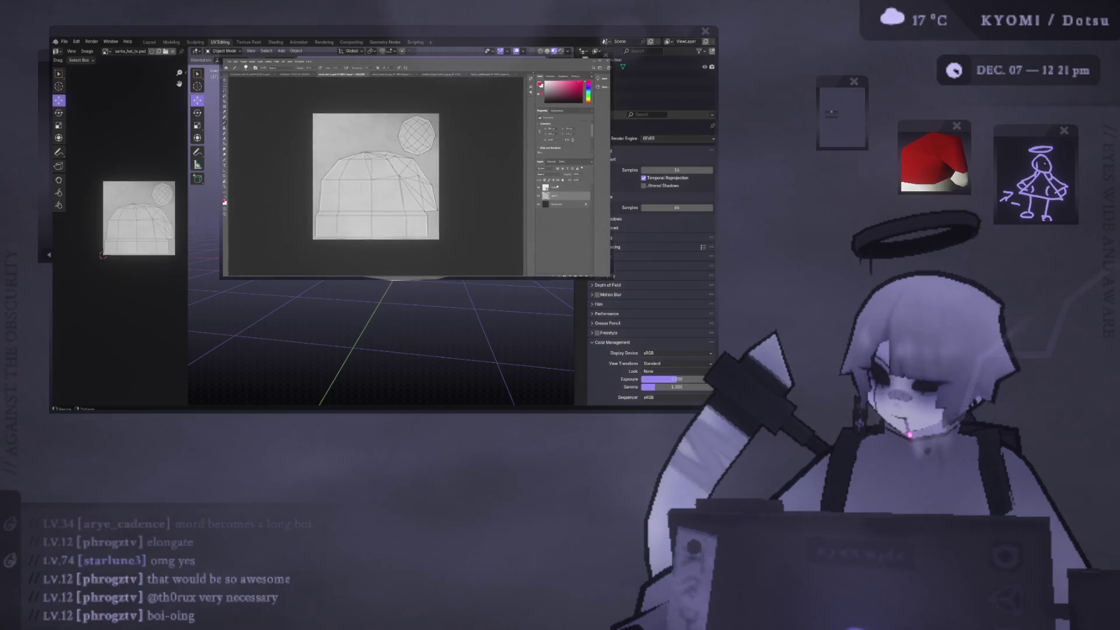
Paint the hat crown pink with a smaller brush and erase the spill past its upper-left edge
alt+right_drag(355, 170, 351, 177)
mouse_move(328, 199)
mouse_down()
mouse_move(424, 198)
mouse_move(318, 201)
mouse_move(379, 172)
mouse_move(344, 181)
mouse_move(431, 174)
mouse_move(406, 154)
mouse_up()
key(ctrl+z)
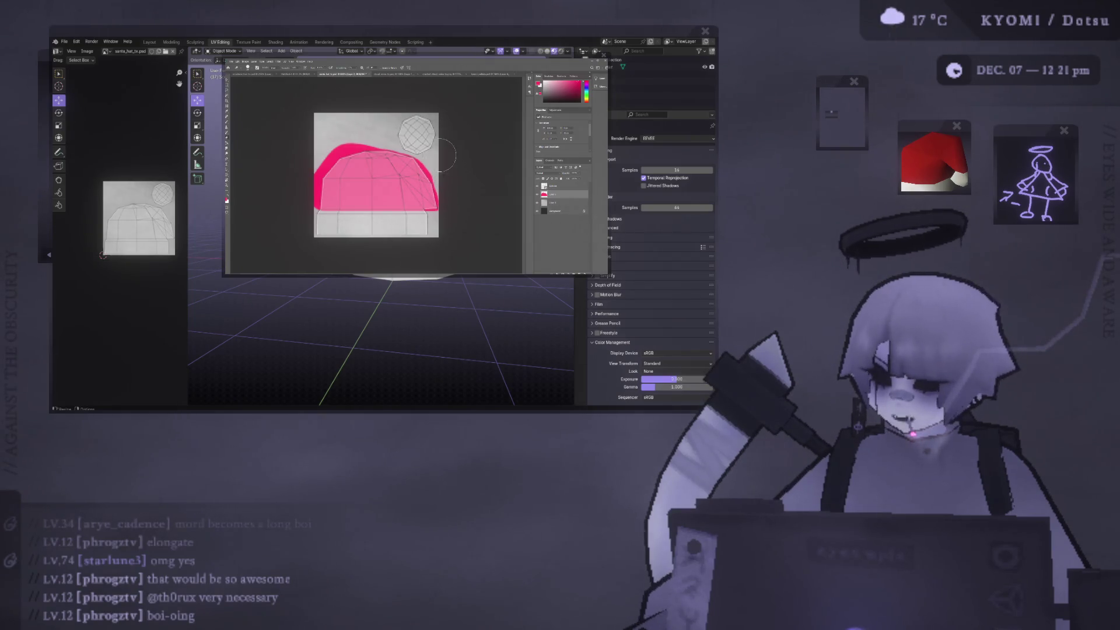
drag(366, 127, 342, 131)
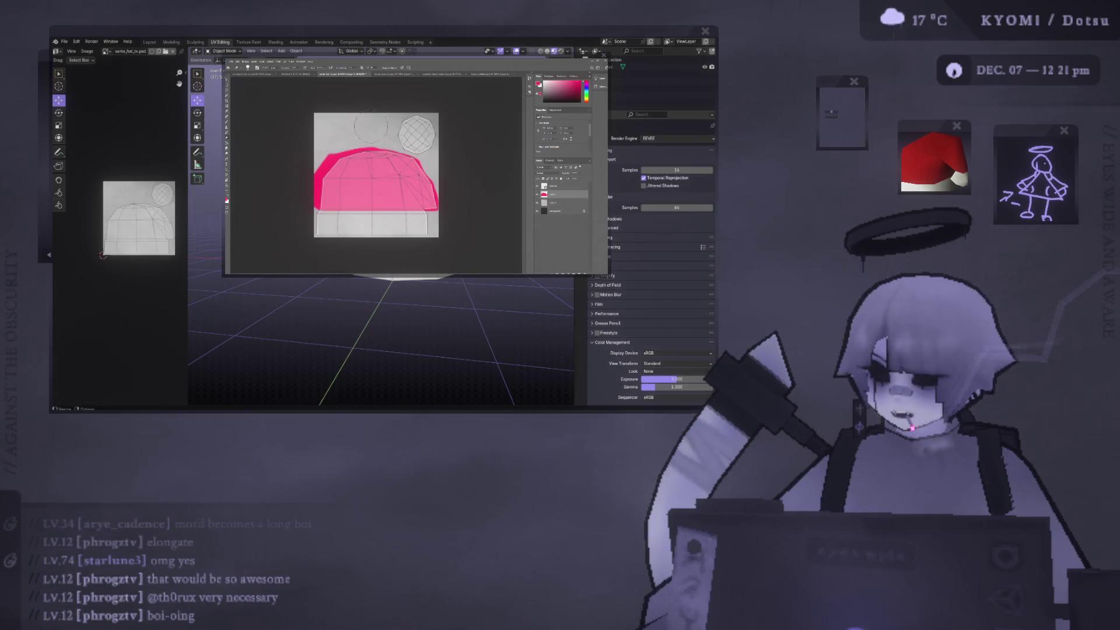
mouse_move(329, 135)
mouse_down()
mouse_move(326, 162)
mouse_move(289, 178)
mouse_up()
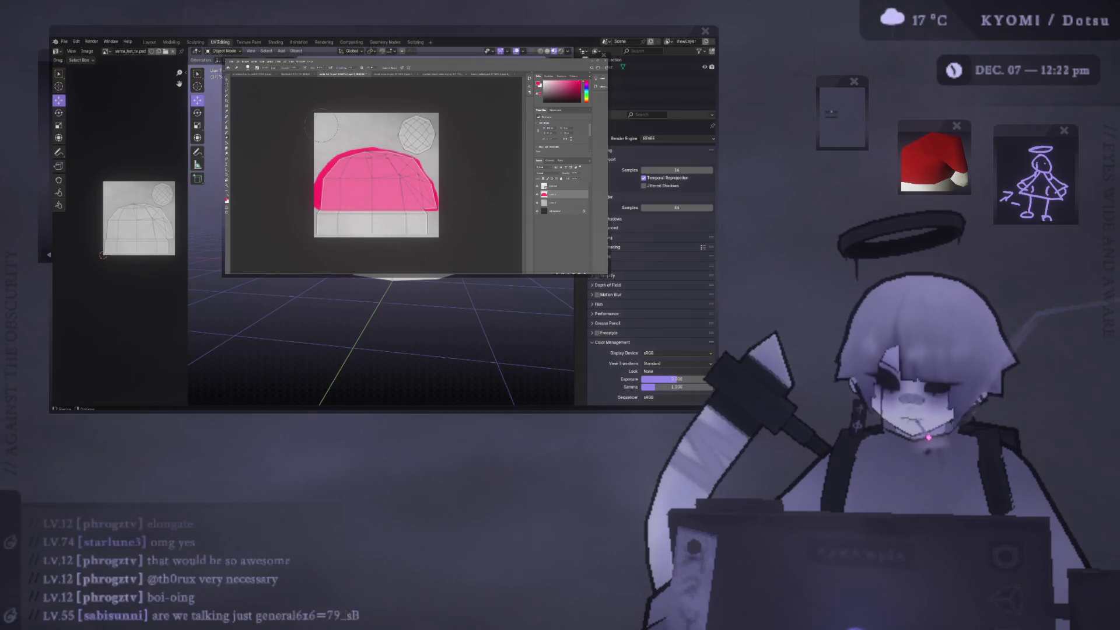
click(606, 59)
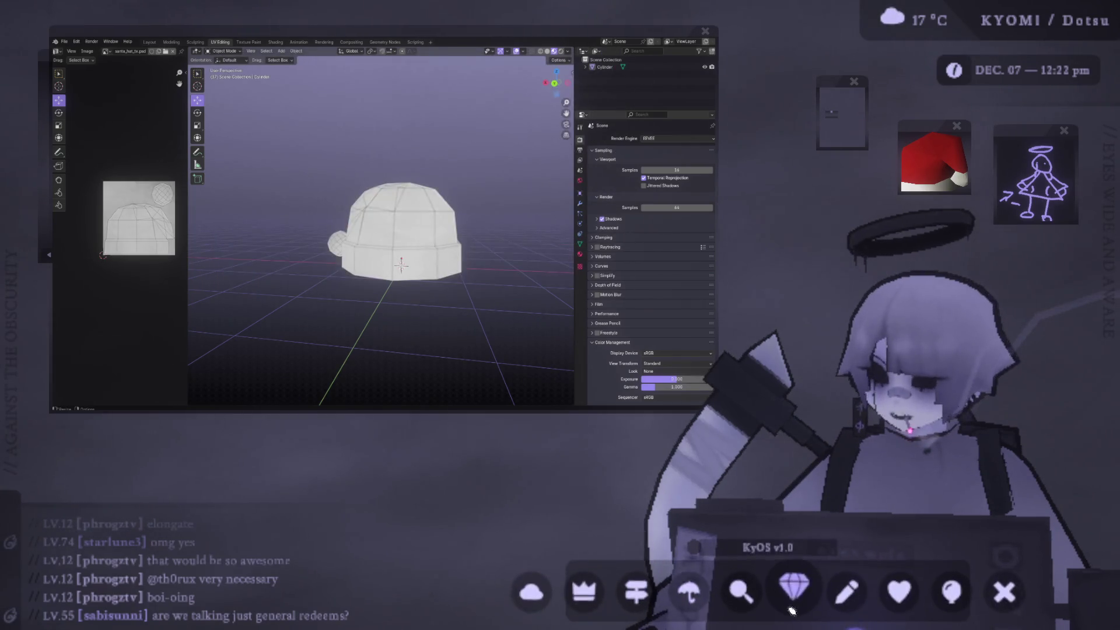
Erase the pink overspill along the hat's left edge and move Layer 1 above Layer 2
click(795, 586)
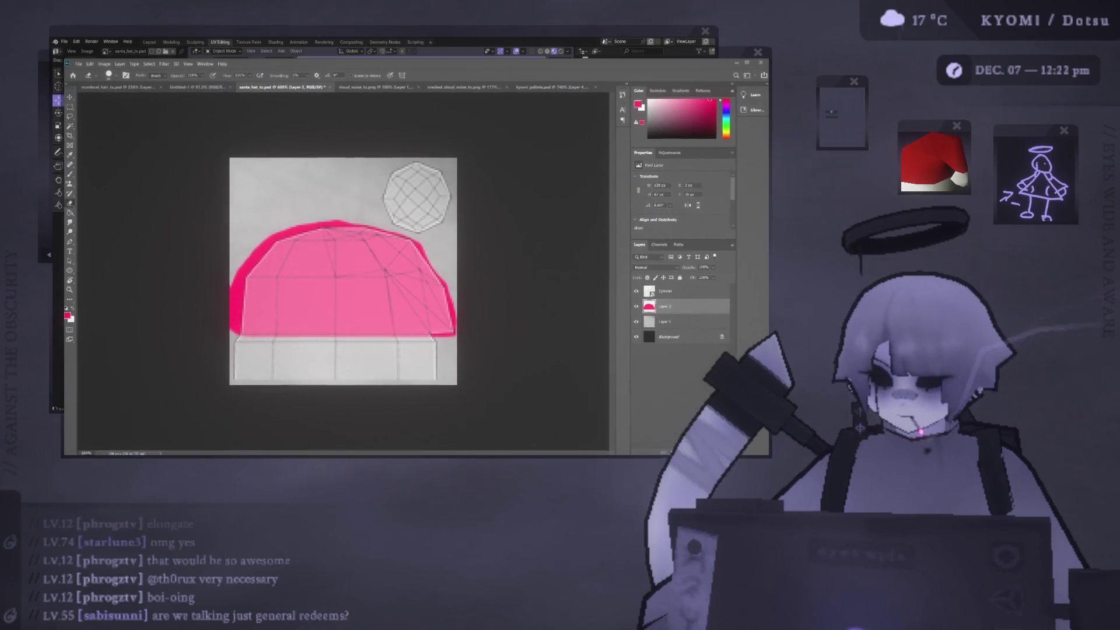
mouse_move(190, 327)
mouse_down()
mouse_move(213, 252)
mouse_move(281, 236)
mouse_up()
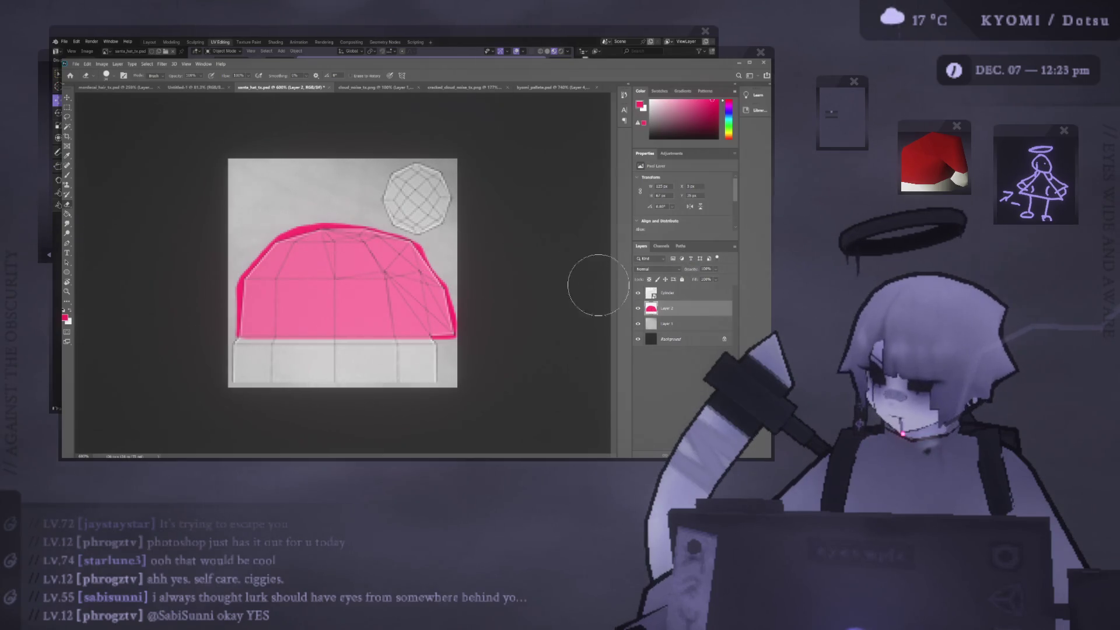
drag(675, 317, 671, 300)
Set Layer 1's blend mode to Hard Light and hide the Cylinder UV wireframe layer
click(665, 270)
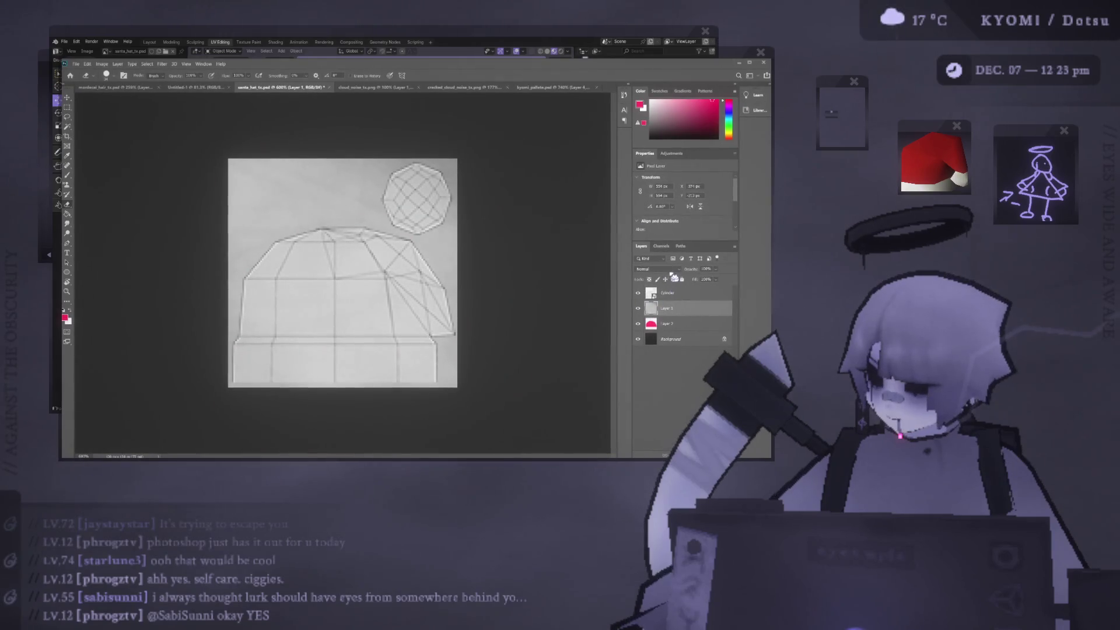
click(667, 372)
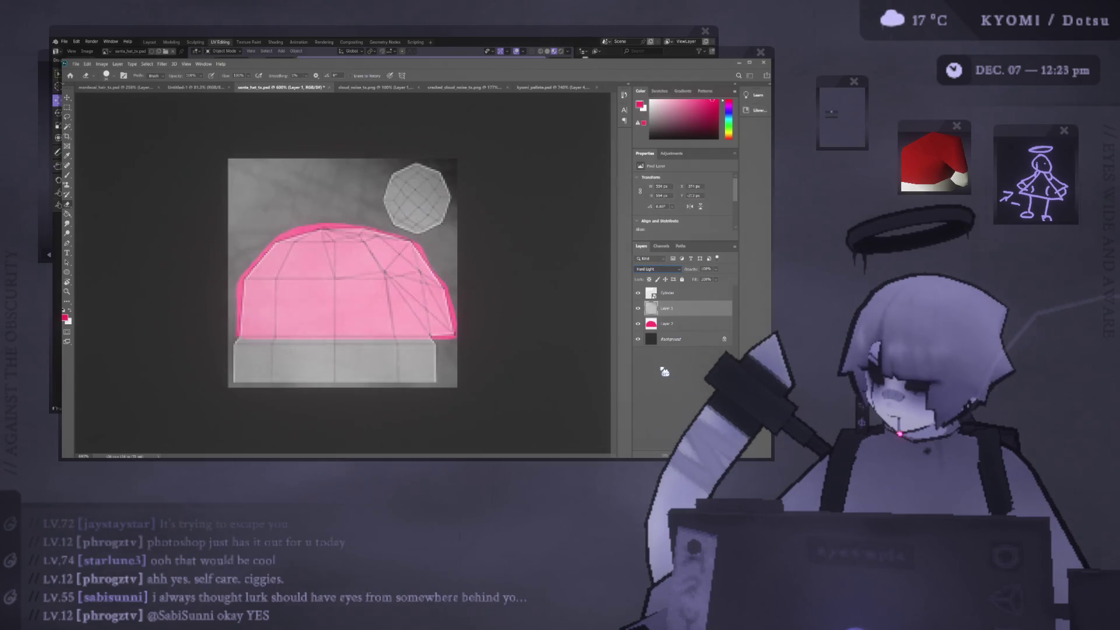
click(638, 292)
scroll(658, 269, down, 2)
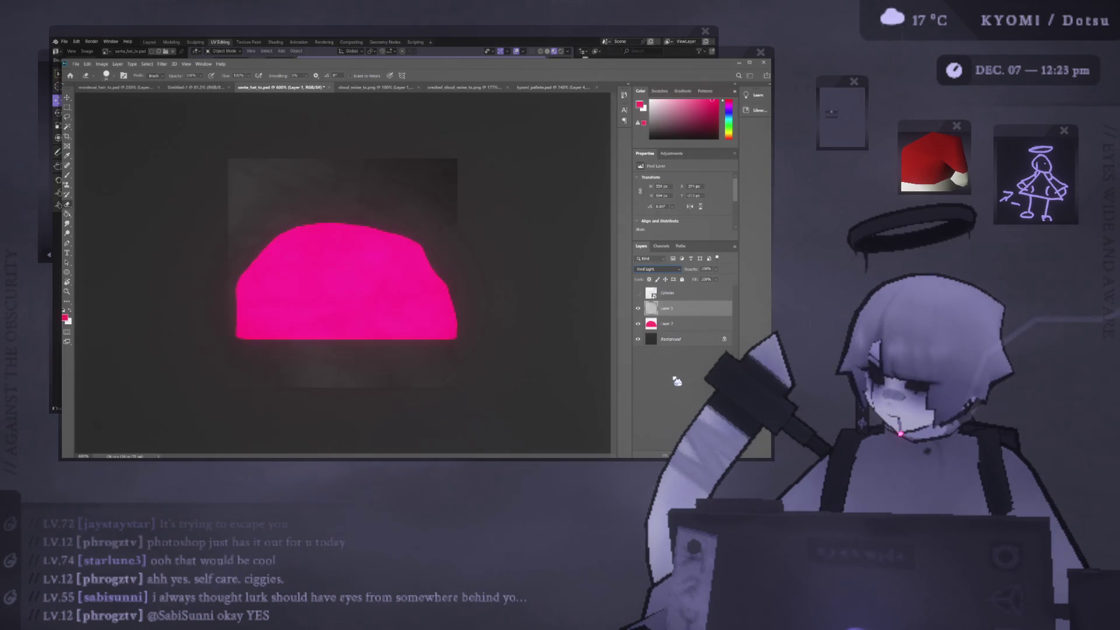
key(Up)
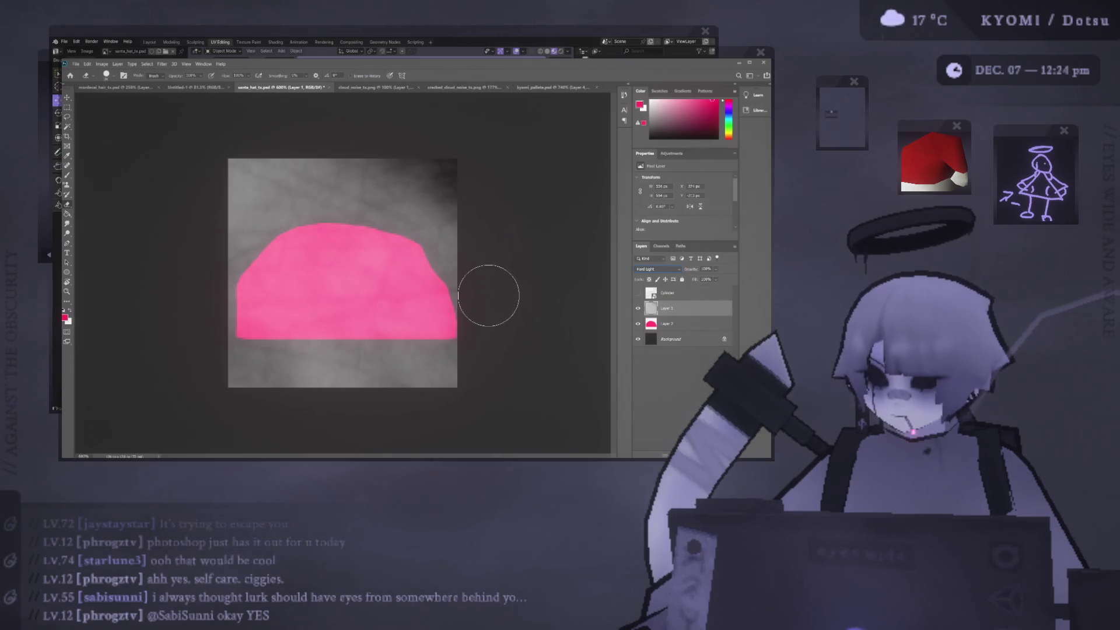
Reset the paint colours, test and undo a dark stroke, and pick a light purple
click(638, 120)
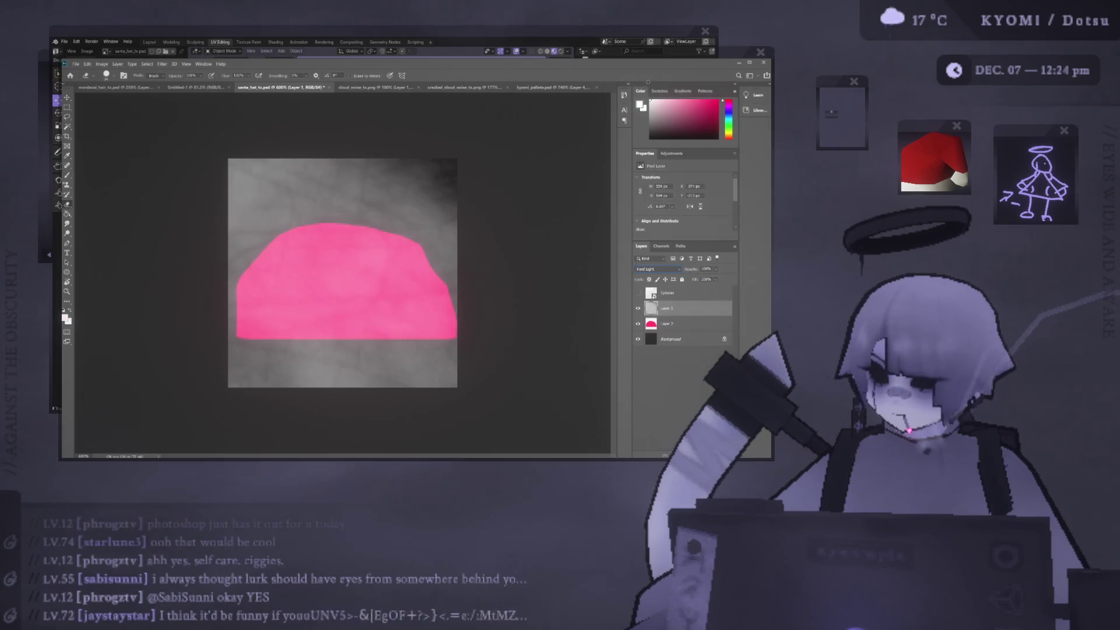
drag(466, 367, 251, 365)
key(ctrl+z)
click(729, 119)
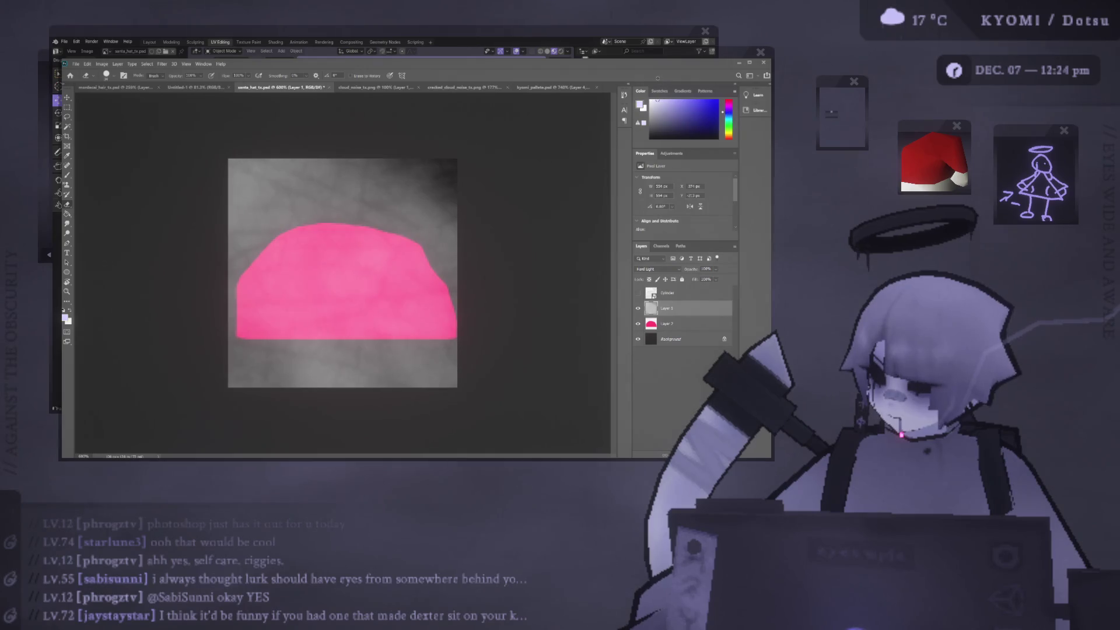
Look through the other open documents, test and undo a lavender stroke, and select Layer 2
click(545, 87)
scroll(441, 150, down, 3)
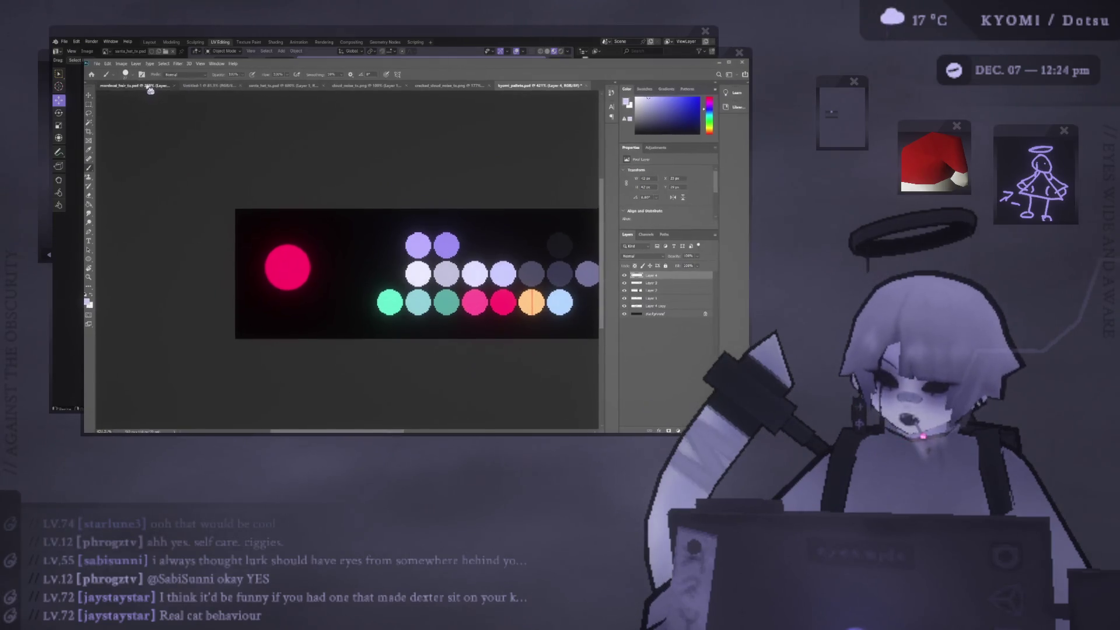
click(151, 87)
click(231, 89)
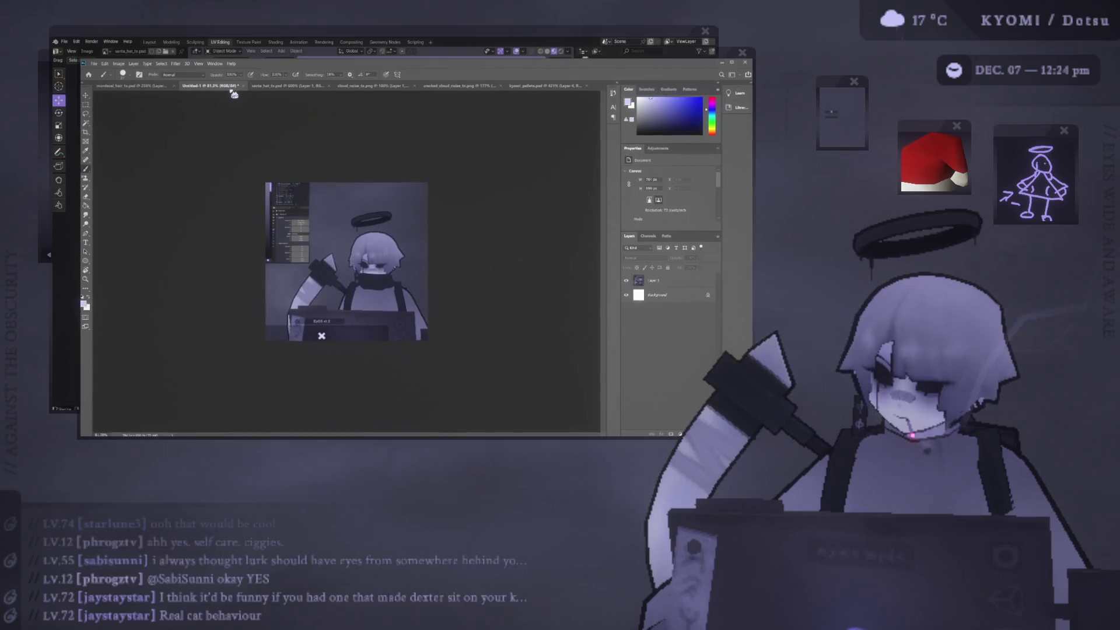
click(286, 86)
drag(251, 359, 463, 360)
key(ctrl+z)
click(645, 301)
On new Layer 3, paint the brim band and pompom white, using the UV wireframe as reference
click(645, 314)
click(680, 421)
click(465, 359)
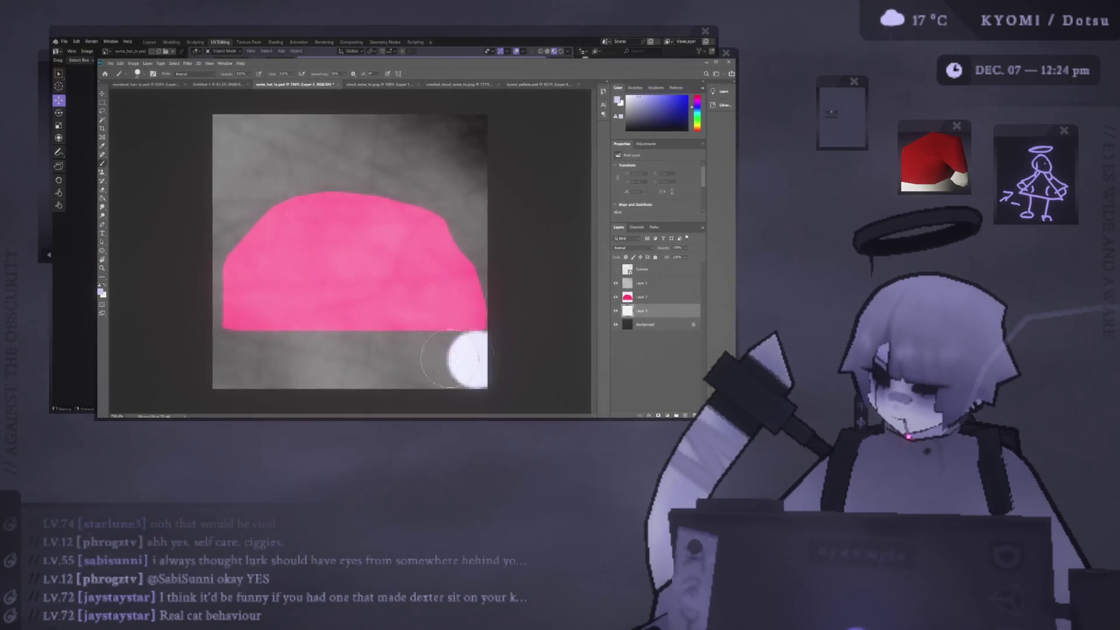
shift+click(130, 358)
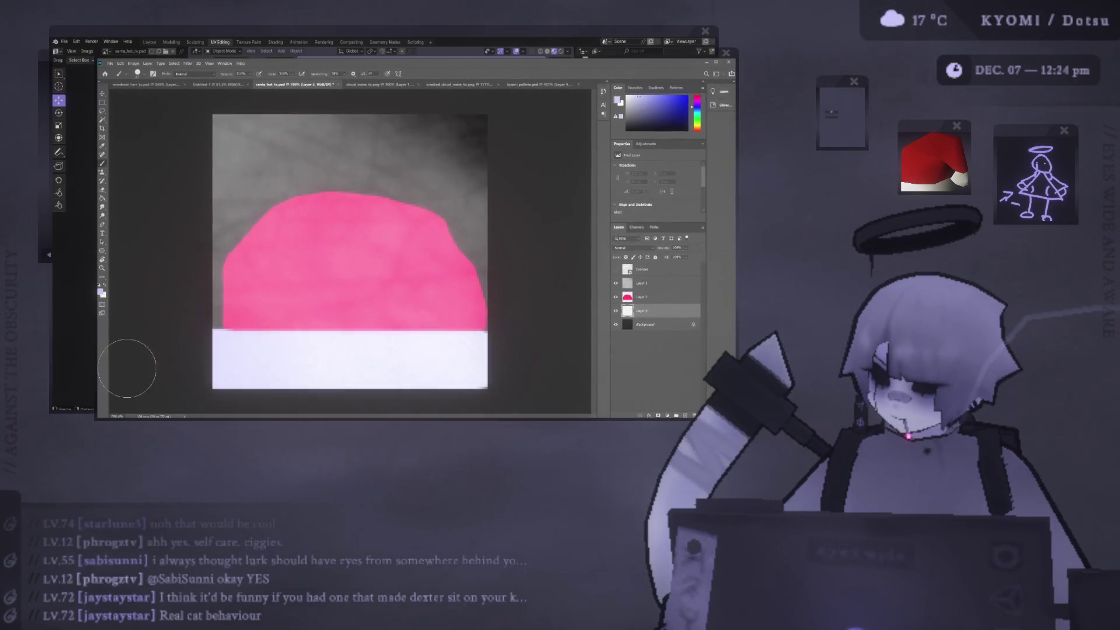
click(616, 269)
mouse_move(451, 182)
mouse_down()
mouse_move(417, 140)
mouse_move(461, 151)
mouse_up()
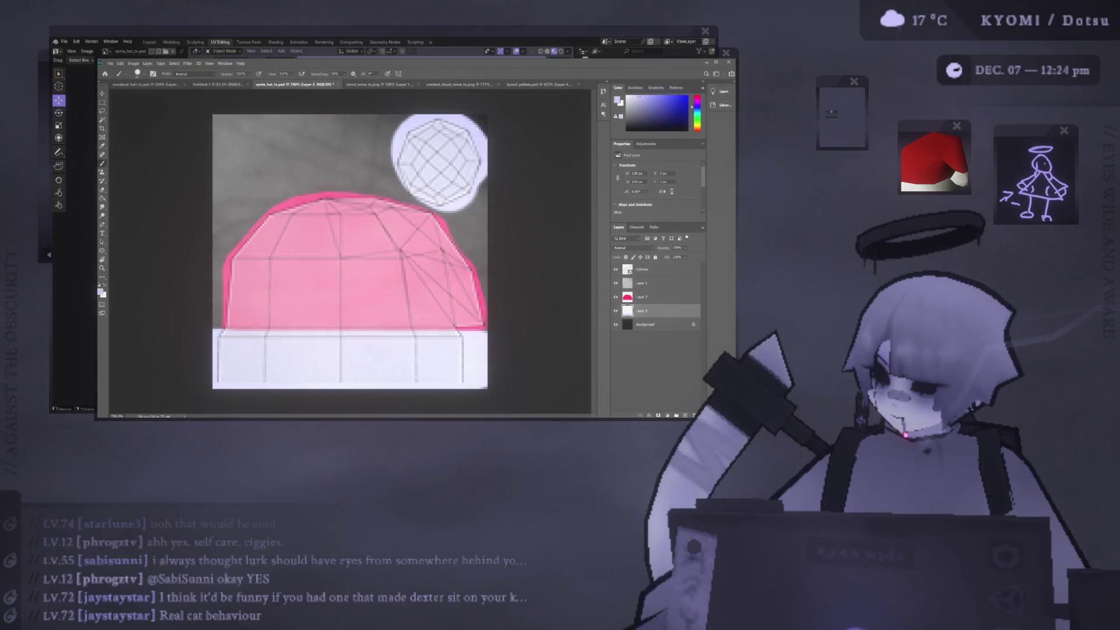
click(616, 270)
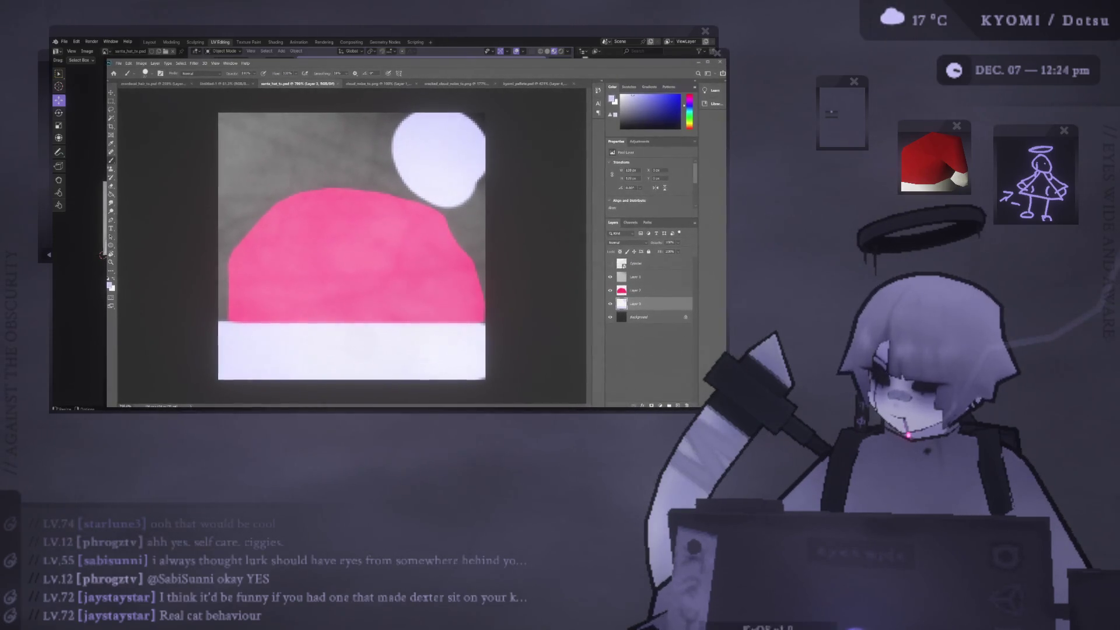
key(alt+Tab)
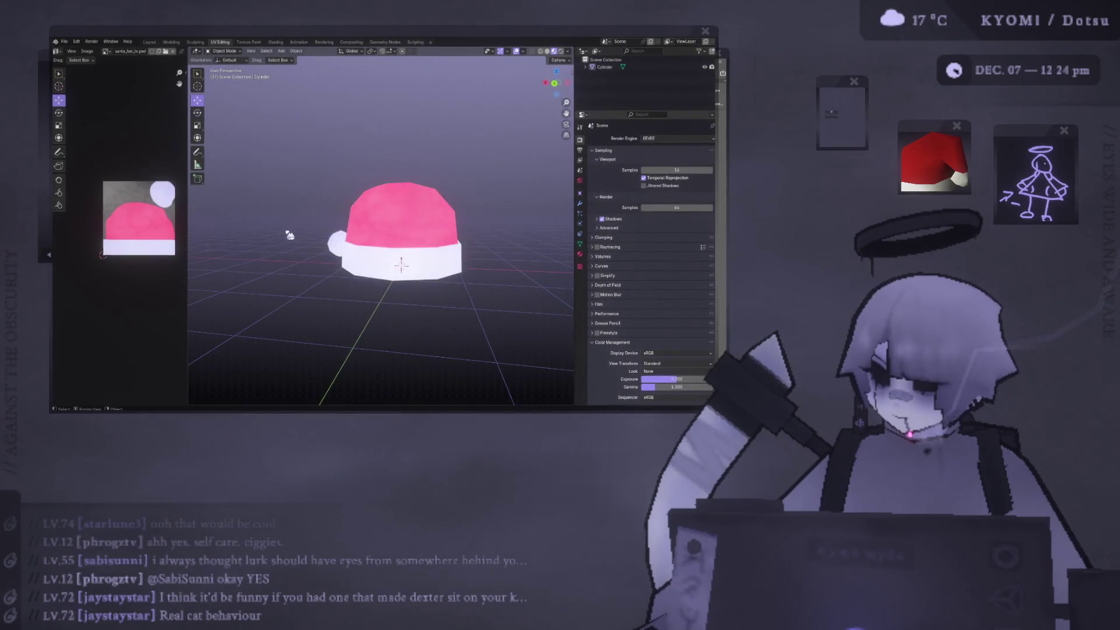
Orbit and zoom around the Blender hat to check the pink crown with white trim
mouse_move(378, 229)
middle_down()
mouse_move(432, 203)
mouse_move(418, 227)
middle_up()
scroll(432, 203, down, 6)
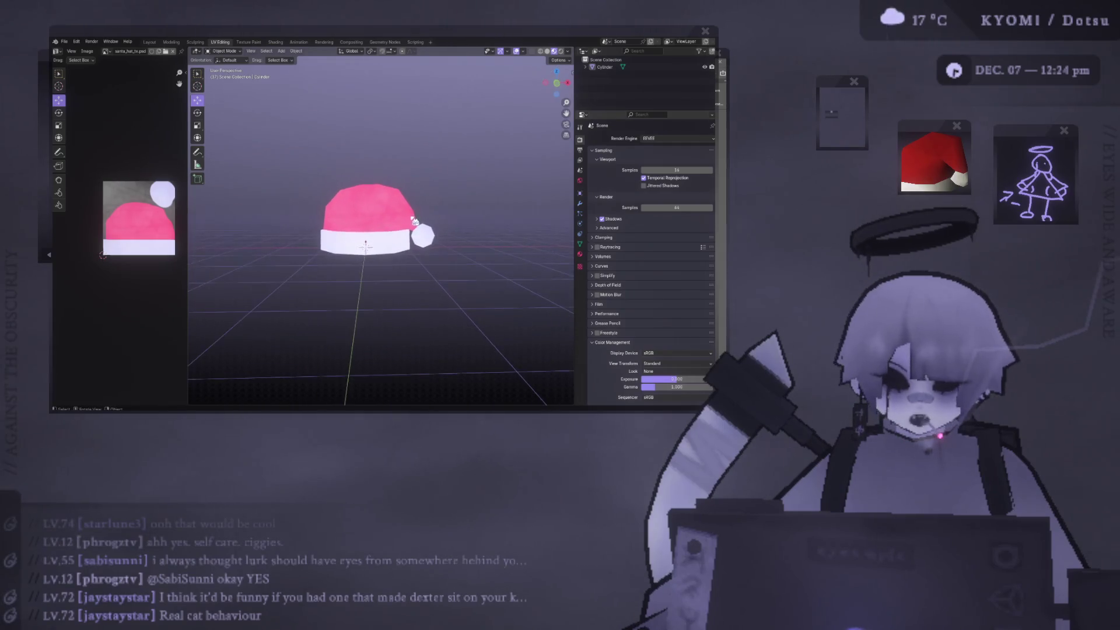
key(alt+Tab)
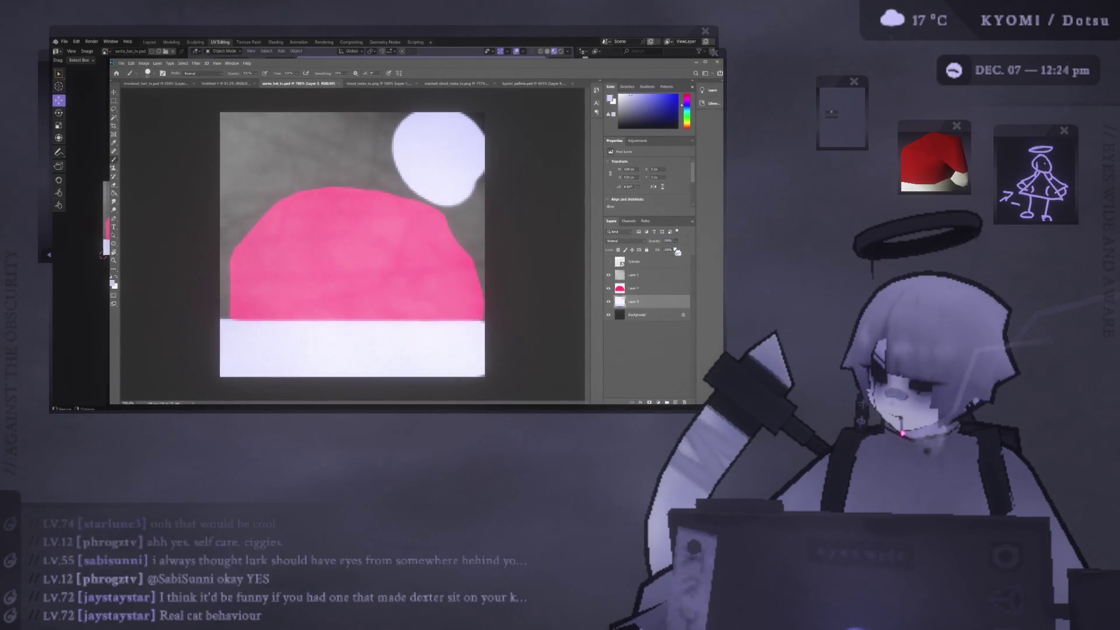
Adjust Layer 3's opacity and brush lavender over the brim band and pompom
mouse_move(671, 252)
mouse_down()
mouse_move(659, 252)
mouse_move(701, 256)
mouse_up()
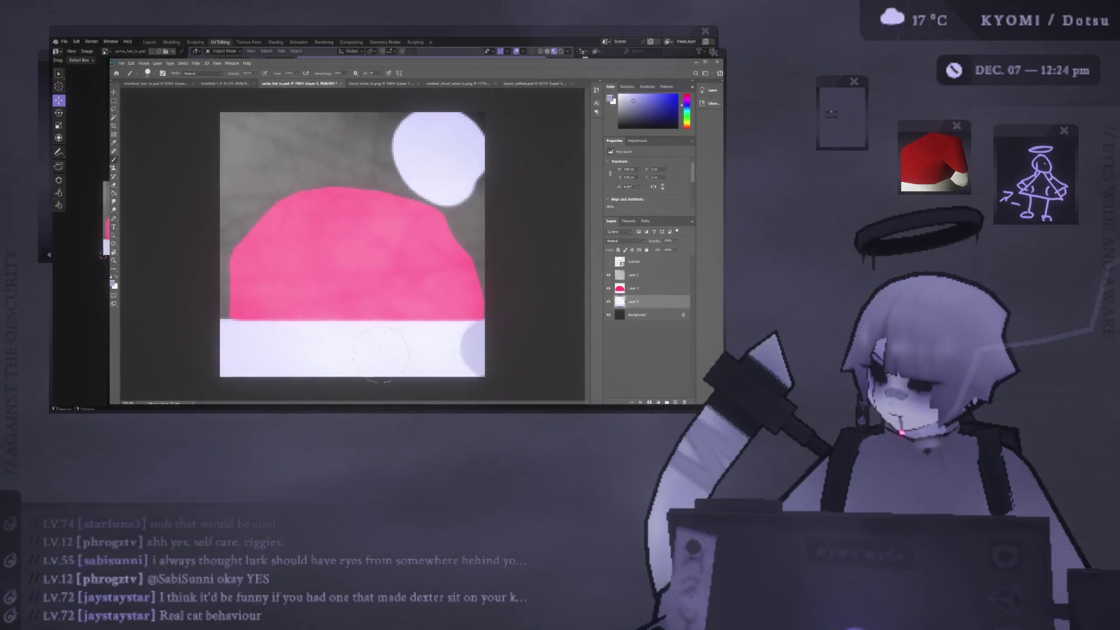
drag(483, 350, 222, 354)
drag(506, 354, 221, 356)
mouse_move(447, 166)
mouse_down()
mouse_move(444, 175)
mouse_move(433, 162)
mouse_up()
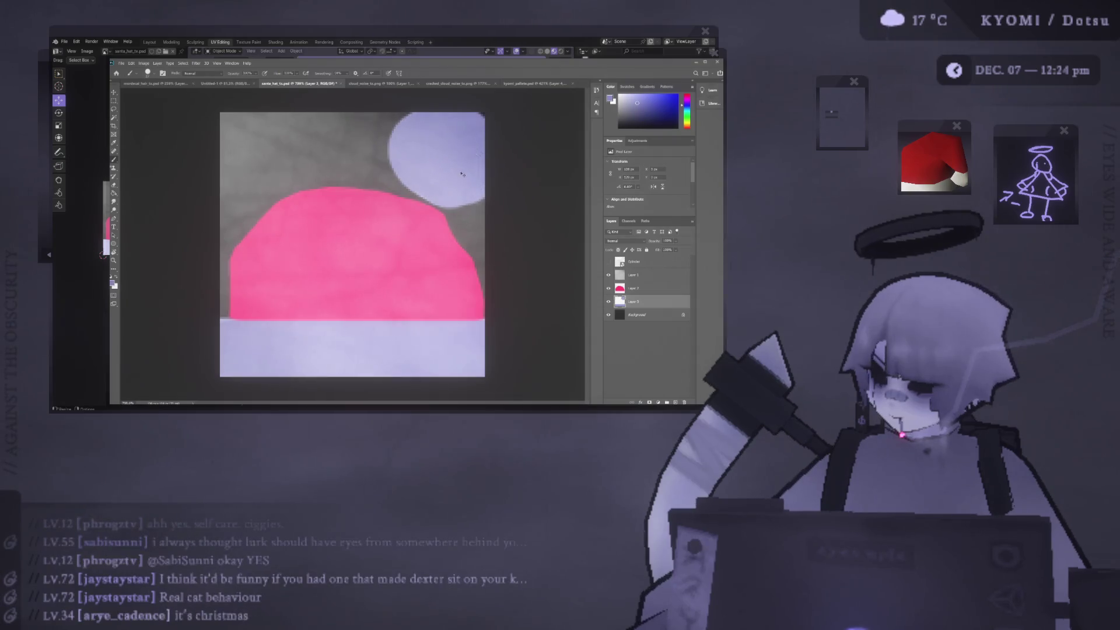
click(467, 404)
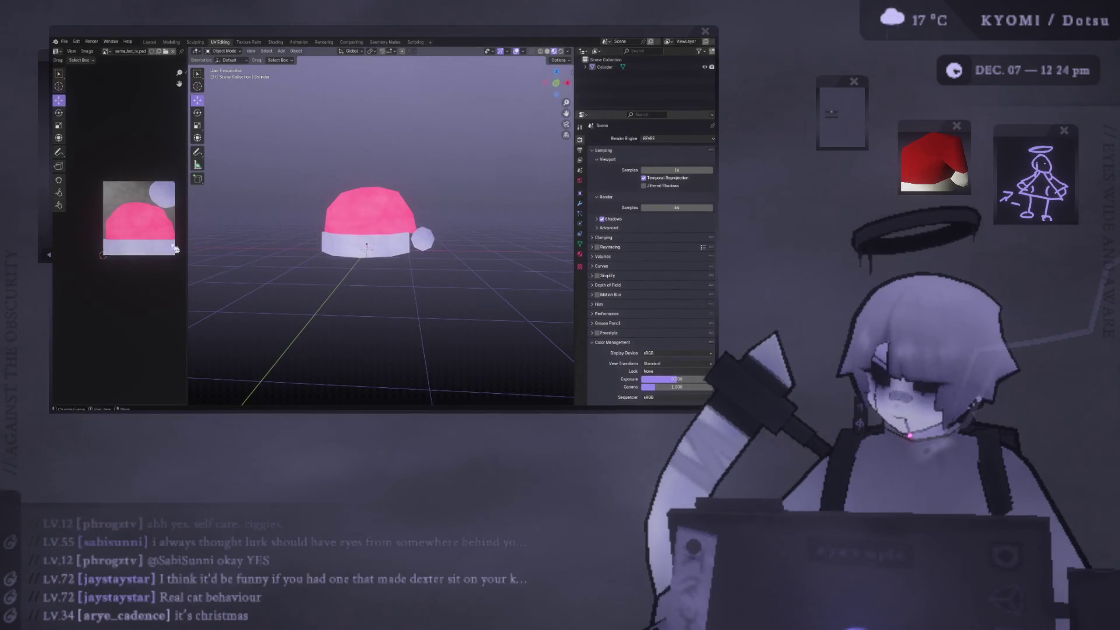
Refresh the updated texture on the Blender hat and orbit it into a perspective view
key(ctrl+KP_1)
middle_drag(398, 228, 560, 234)
key(alt+Tab)
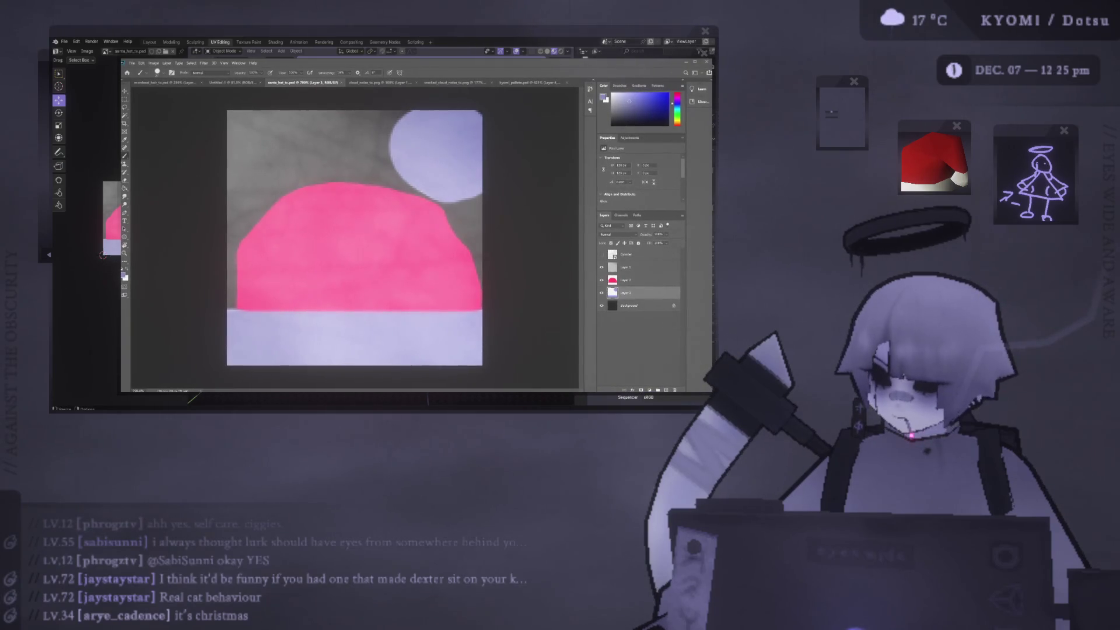
Shrink the Photoshop window and place it over Blender's lower-right corner
double_click(453, 56)
drag(454, 56, 684, 166)
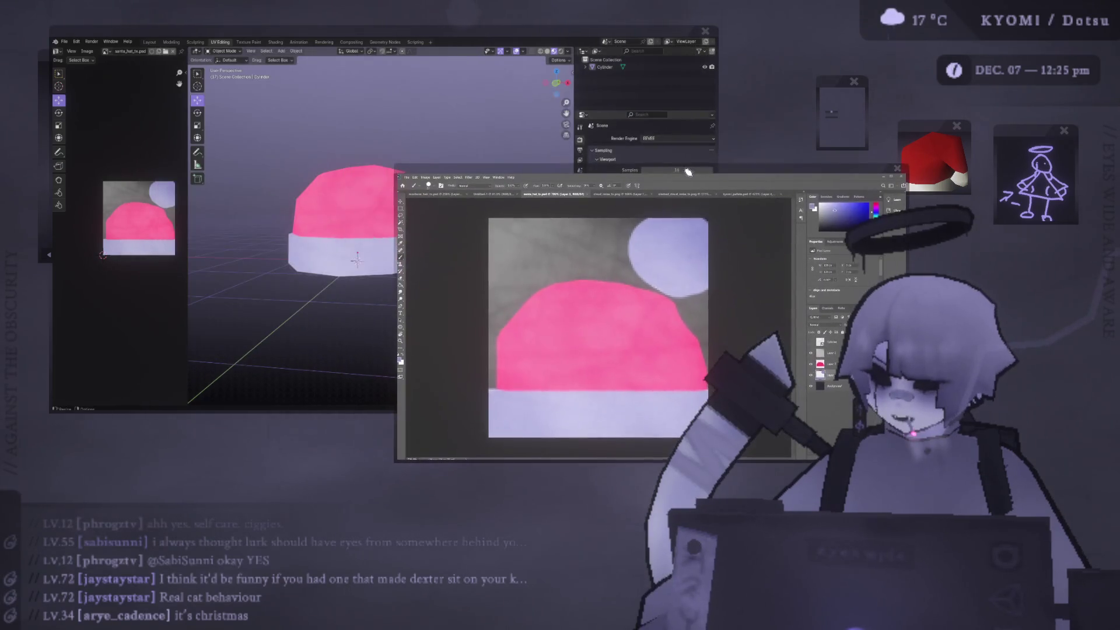
mouse_move(366, 34)
mouse_down()
mouse_move(340, 21)
mouse_move(396, 23)
mouse_move(370, 18)
mouse_up()
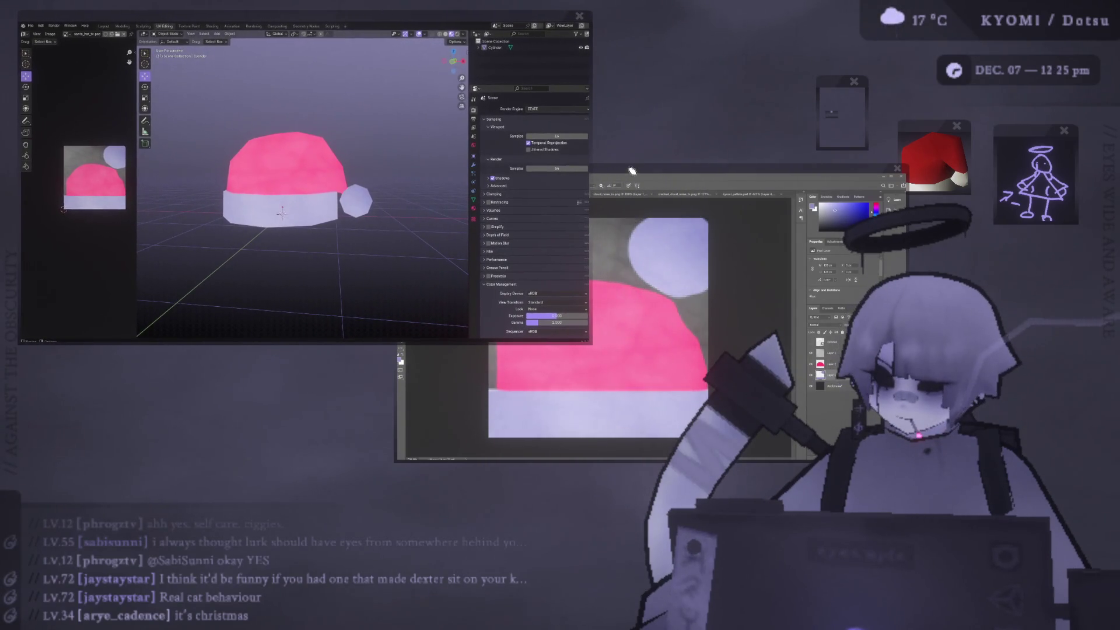
drag(632, 172, 615, 170)
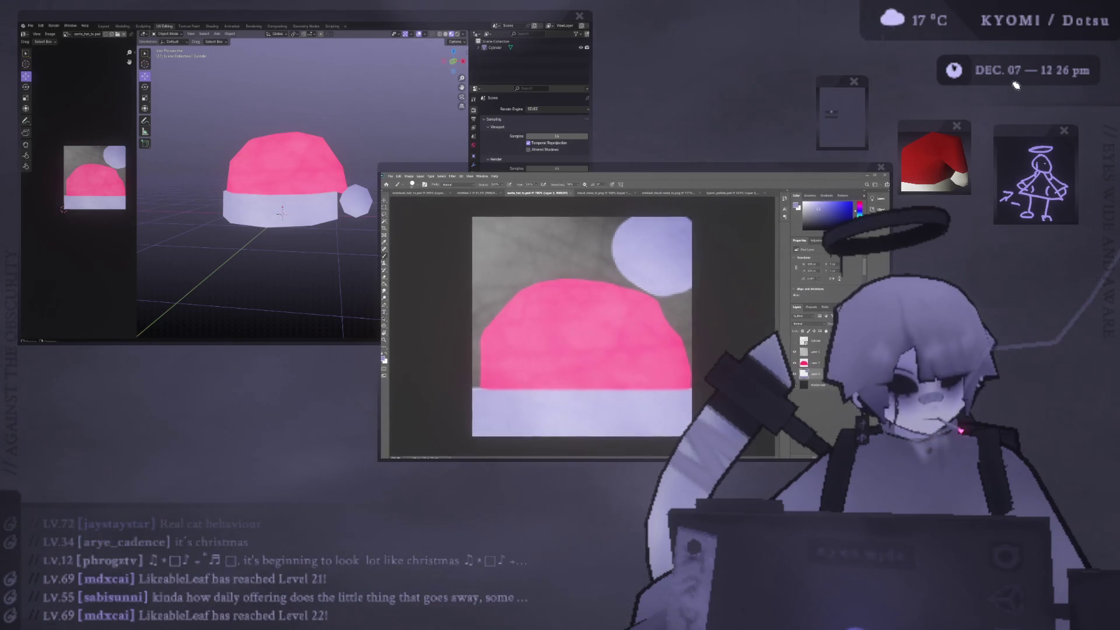
click(504, 15)
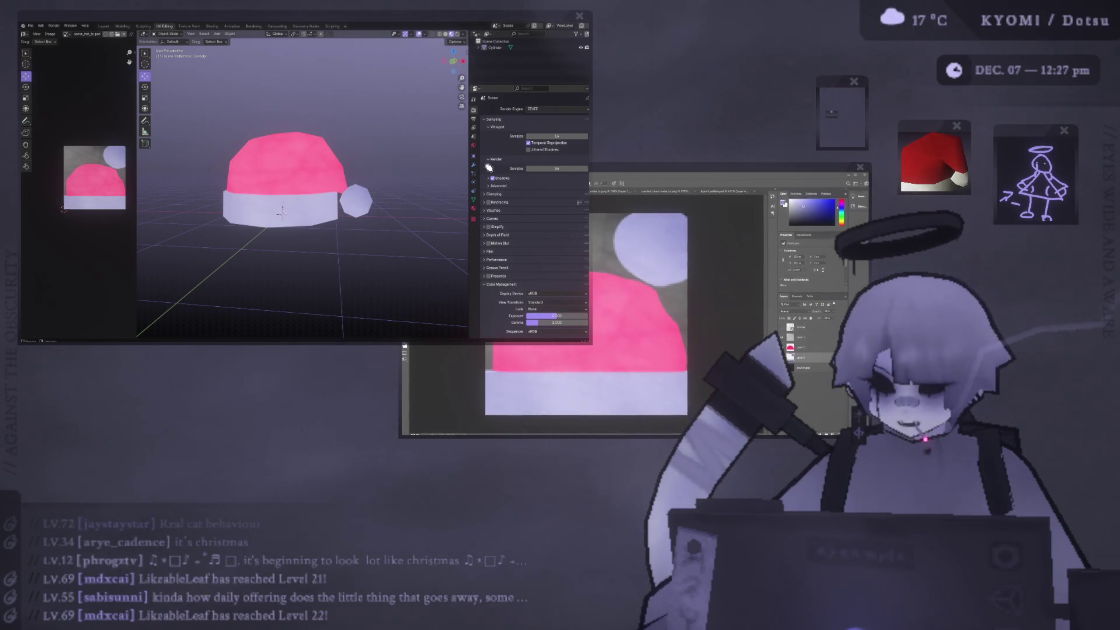
key(alt+Tab)
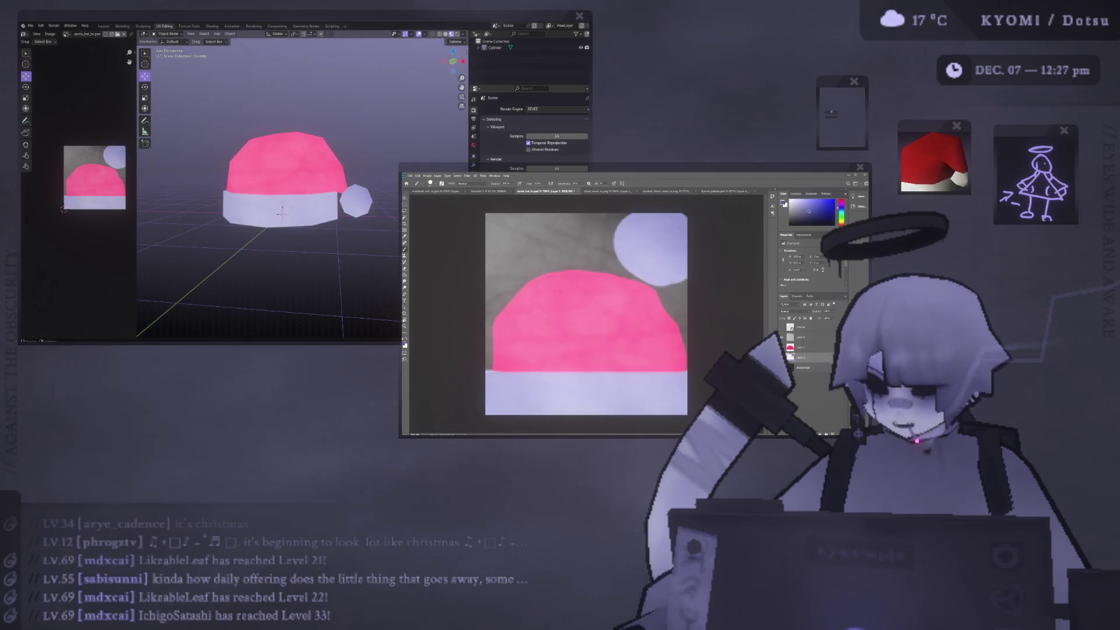
Cycle Layer 1's blend mode until the crown turns saturated magenta-pink, then select Layer 2
click(801, 337)
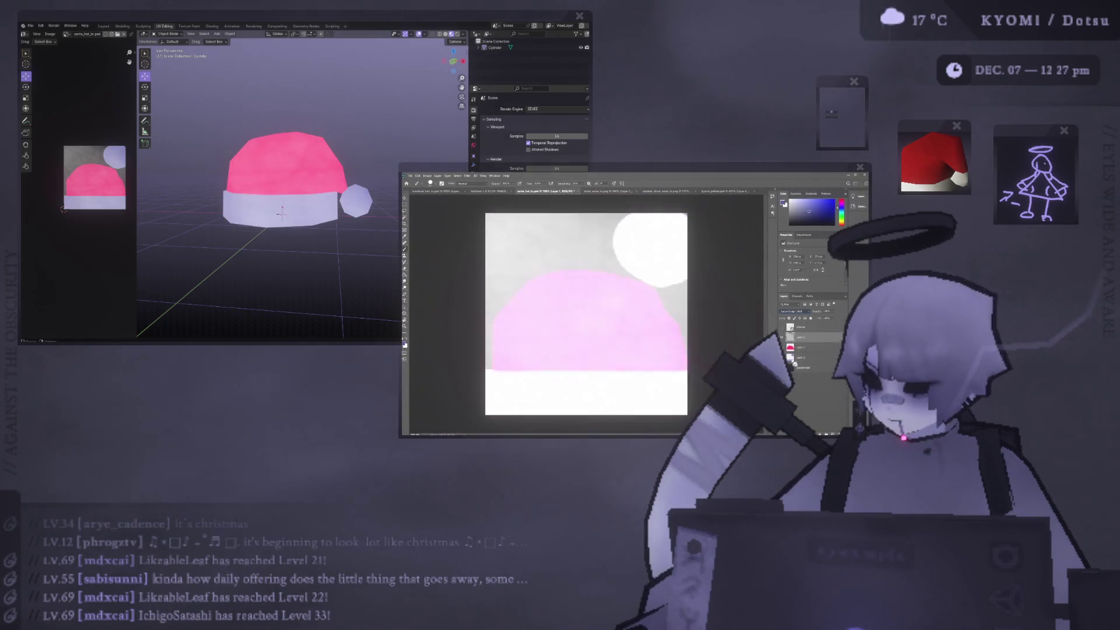
scroll(793, 311, up, 3)
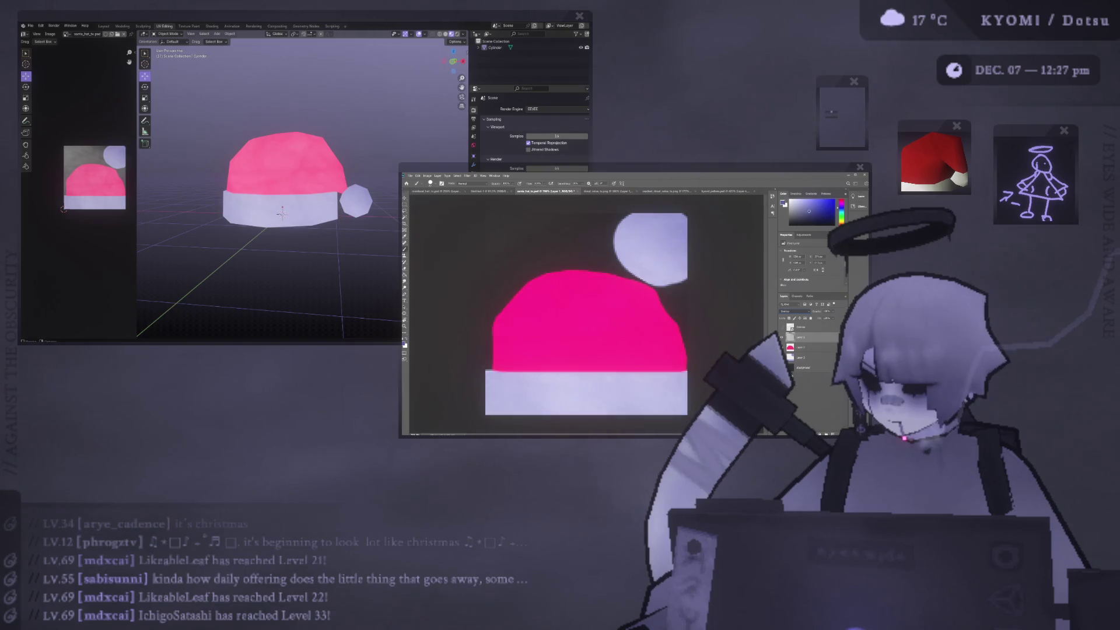
scroll(793, 311, up, 2)
scroll(793, 311, up, 6)
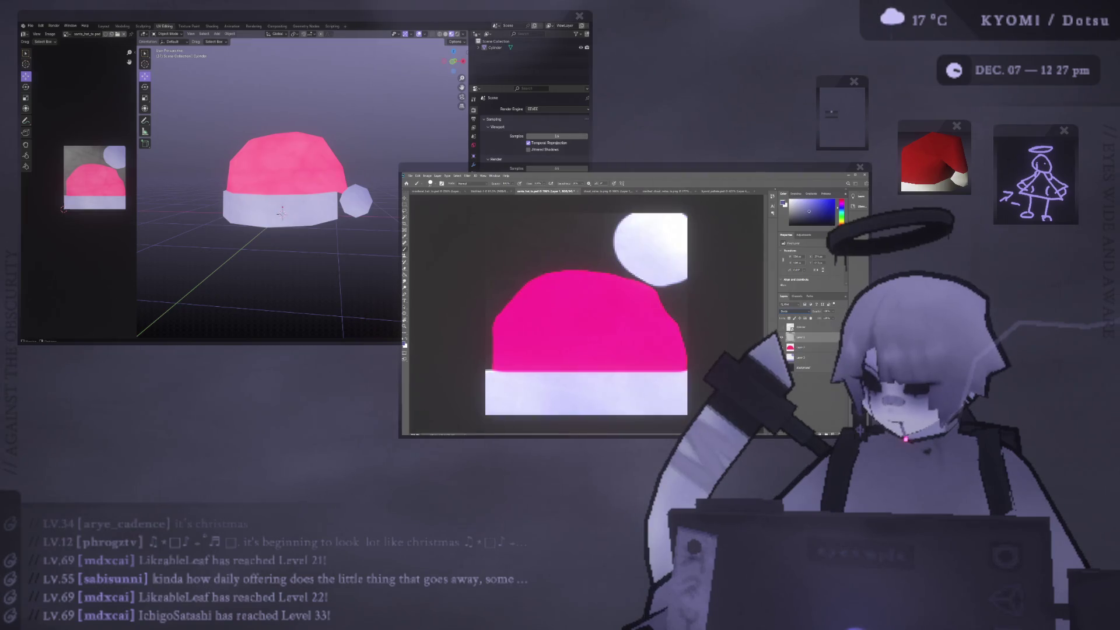
scroll(794, 311, up, 4)
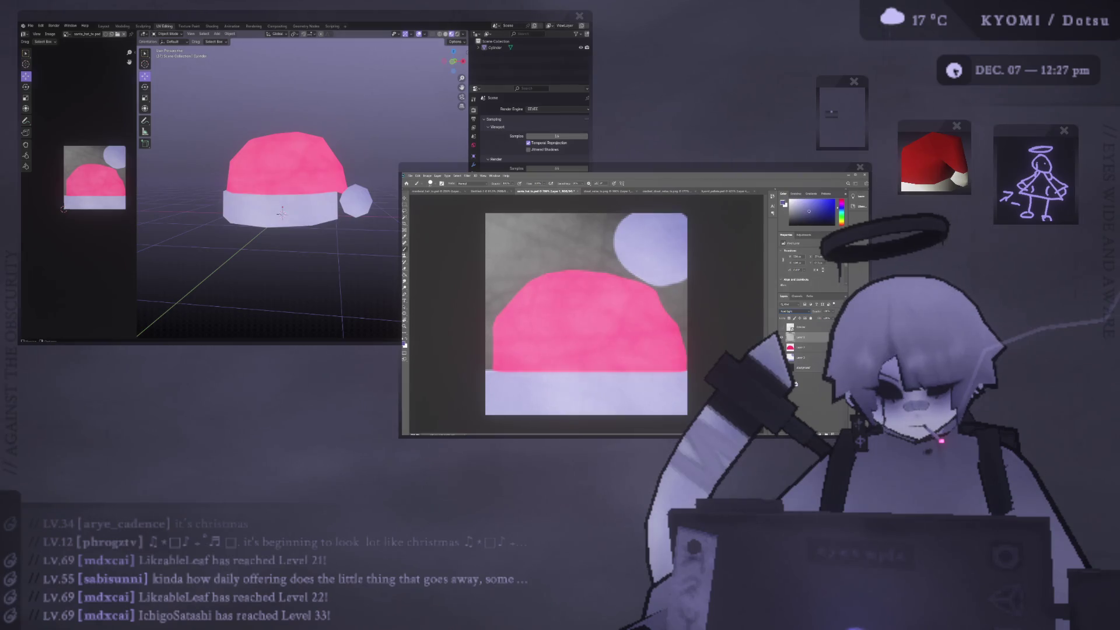
scroll(793, 311, up, 1)
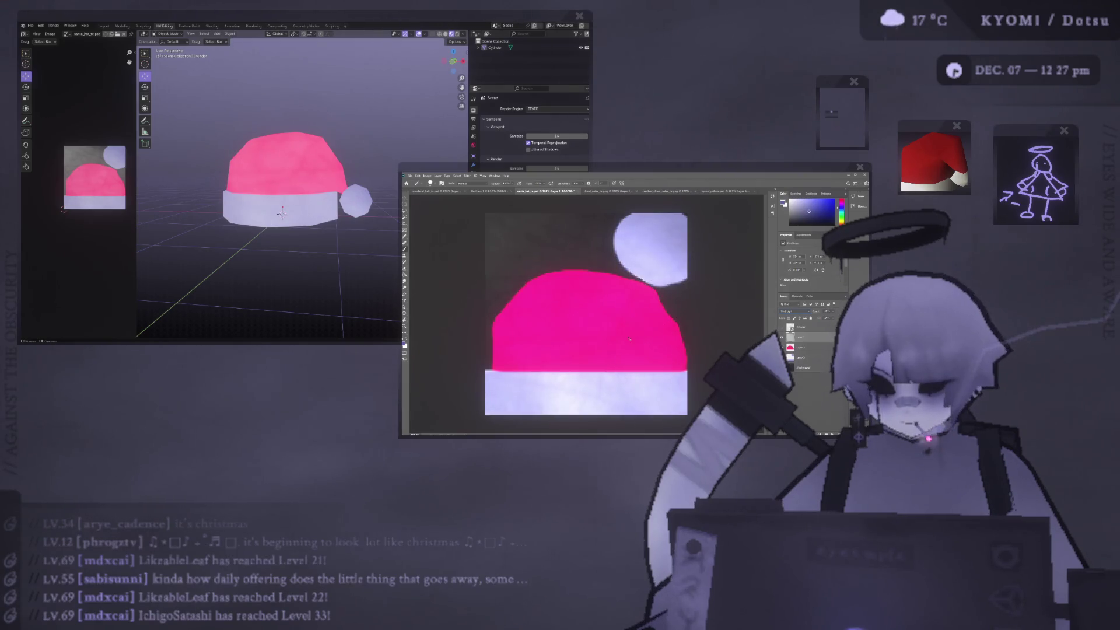
click(200, 183)
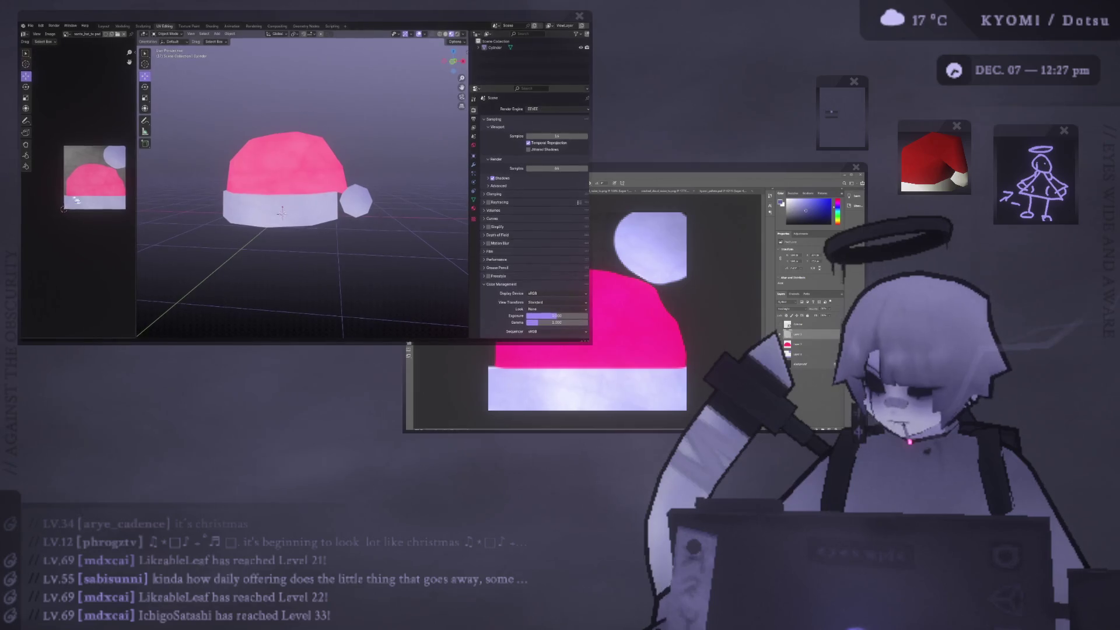
scroll(200, 183, down, 5)
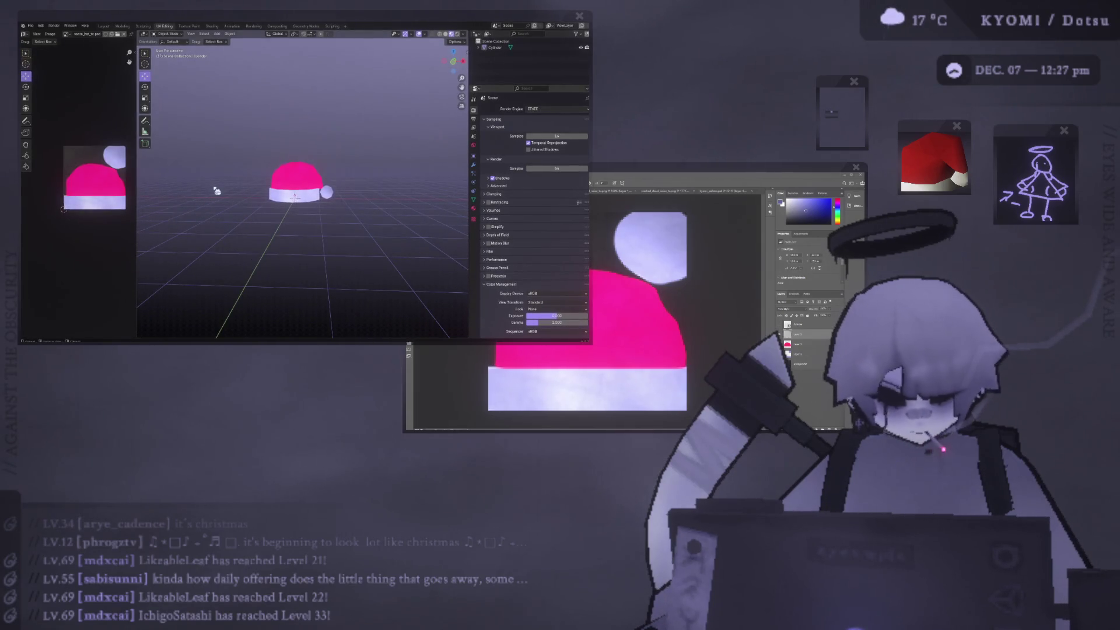
click(695, 316)
click(804, 342)
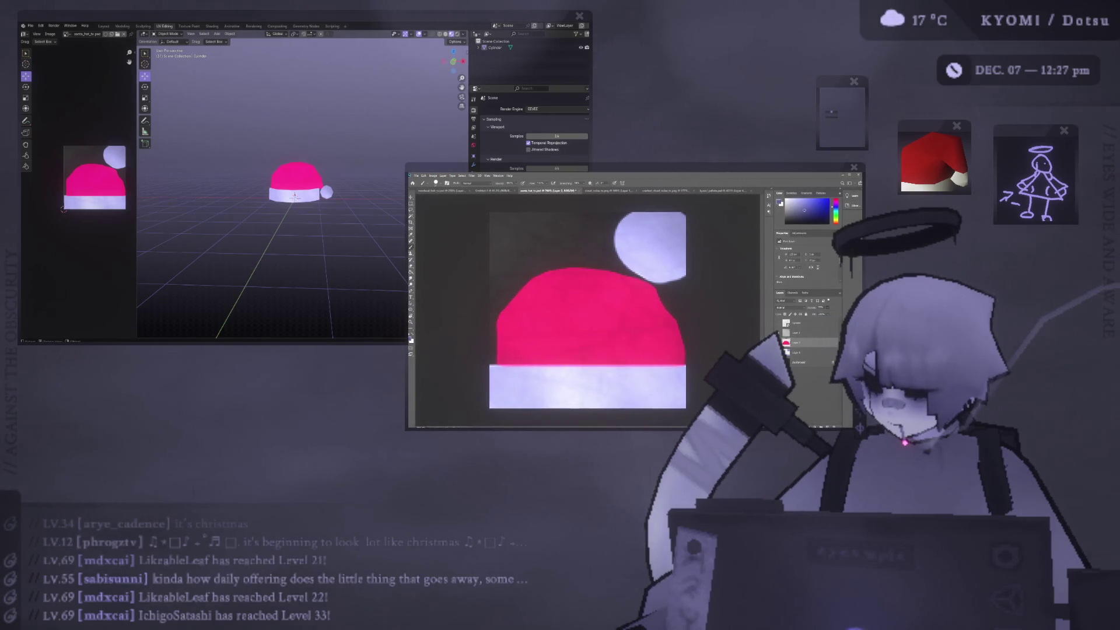
Hide the noise texture layer and check how the texture looks on the Blender hat
click(796, 332)
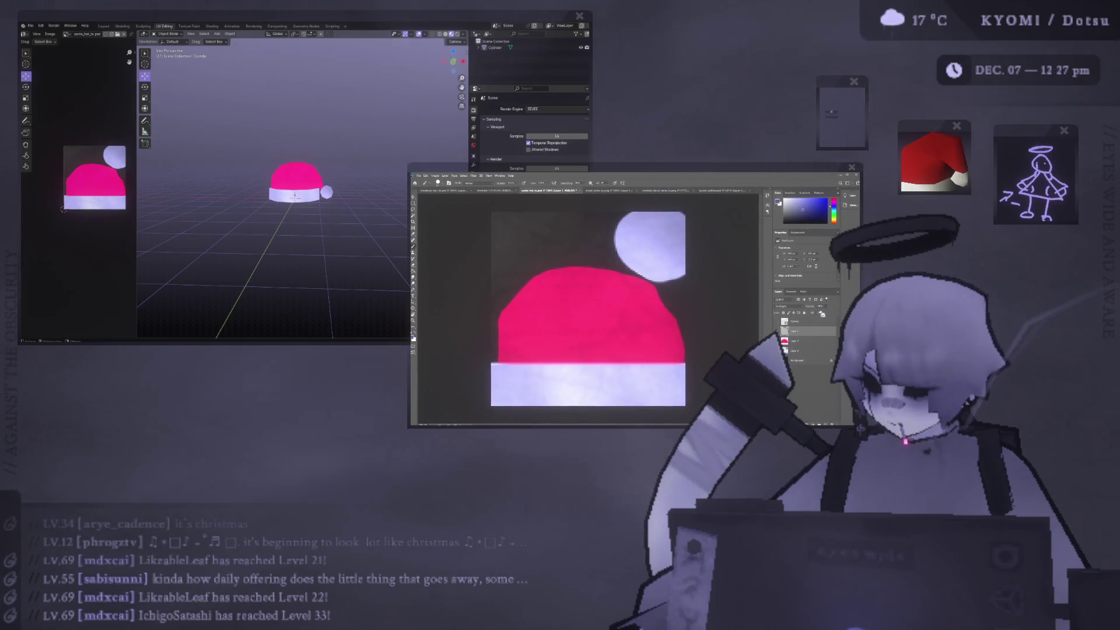
key(ctrl+comma)
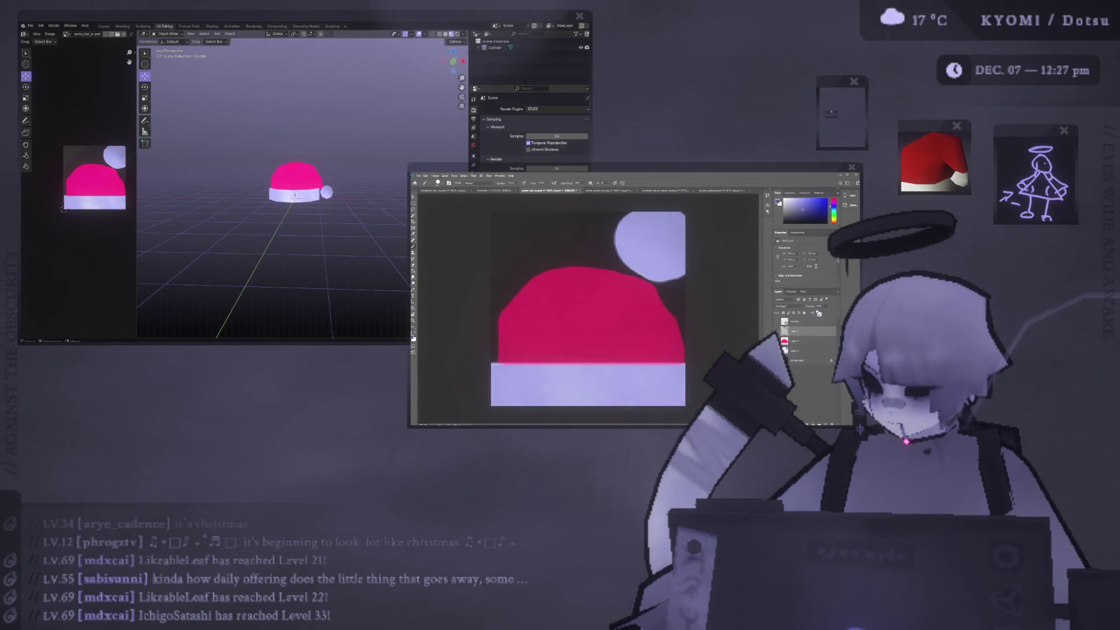
click(193, 183)
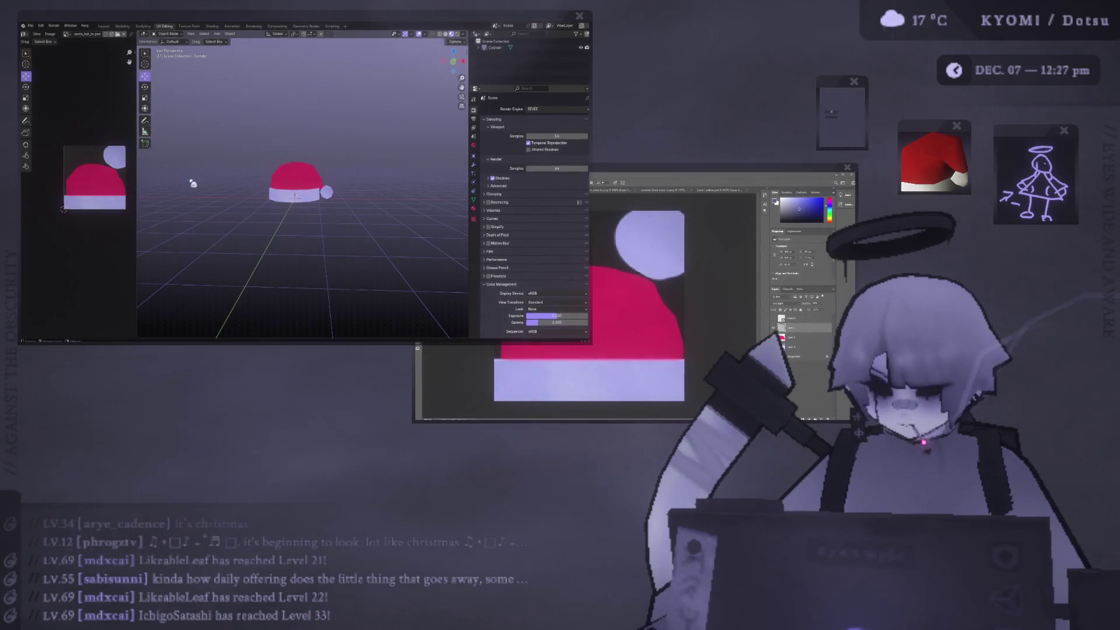
click(594, 293)
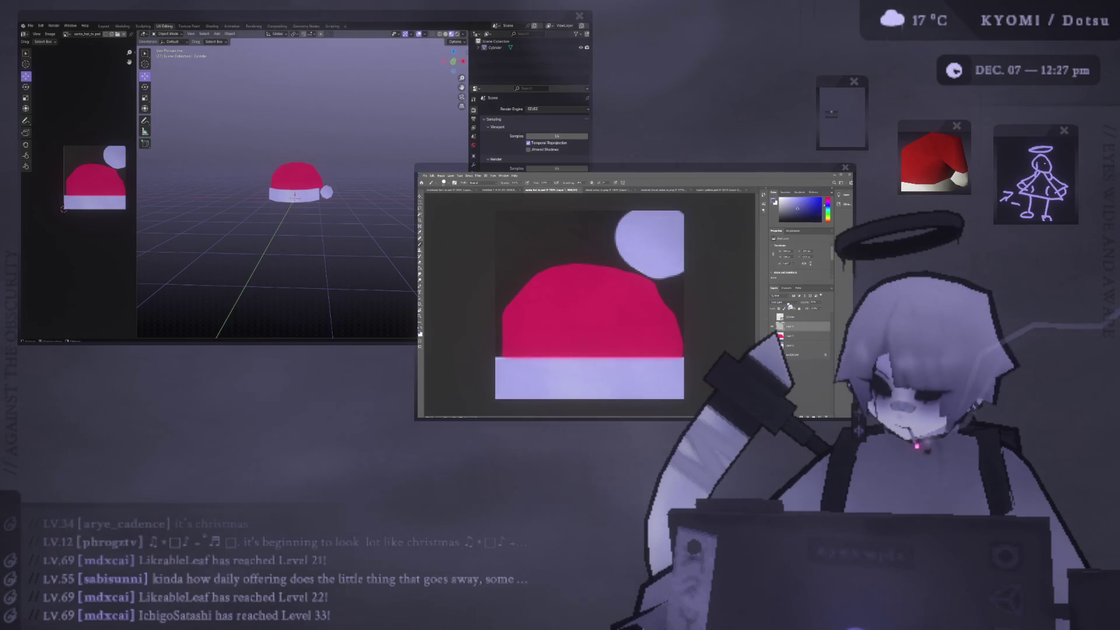
Lower Layer 2's opacity to darken the crown red and preview it on the hat
click(804, 336)
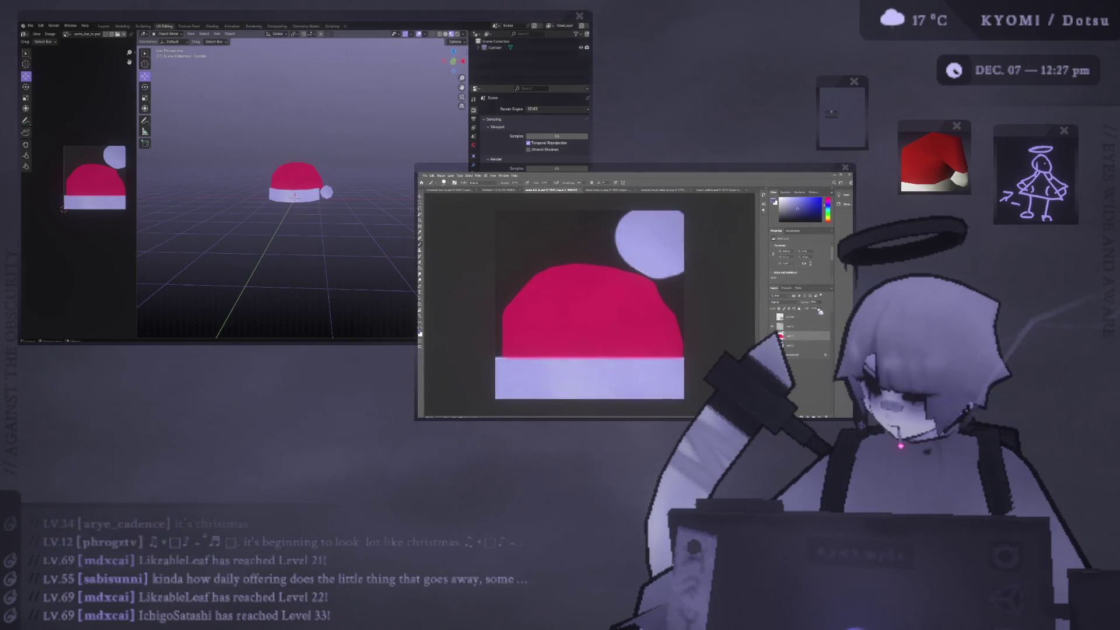
drag(818, 311, 818, 309)
key(alt+])
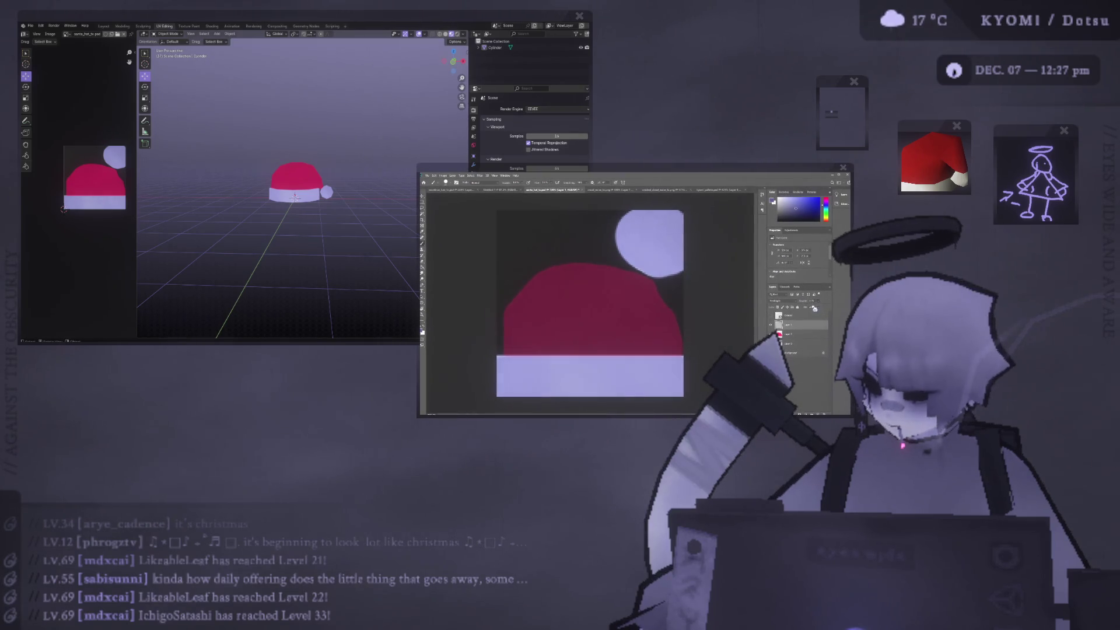
click(189, 200)
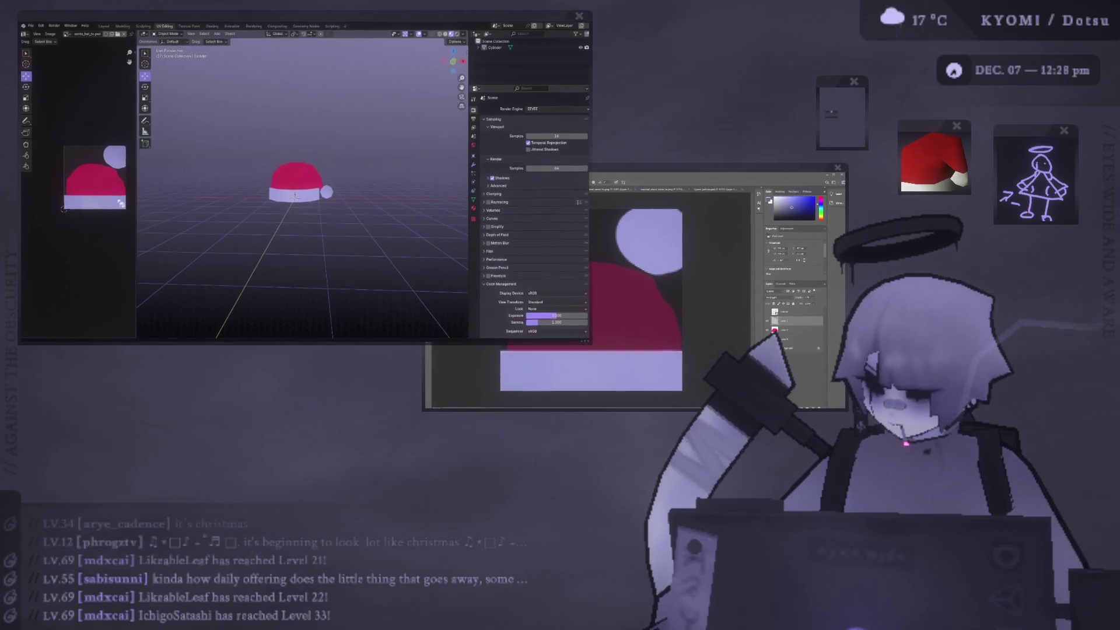
scroll(190, 198, up, 3)
mouse_move(208, 190)
middle_down()
mouse_move(219, 175)
mouse_move(387, 180)
mouse_move(335, 210)
middle_up()
scroll(335, 210, up, 3)
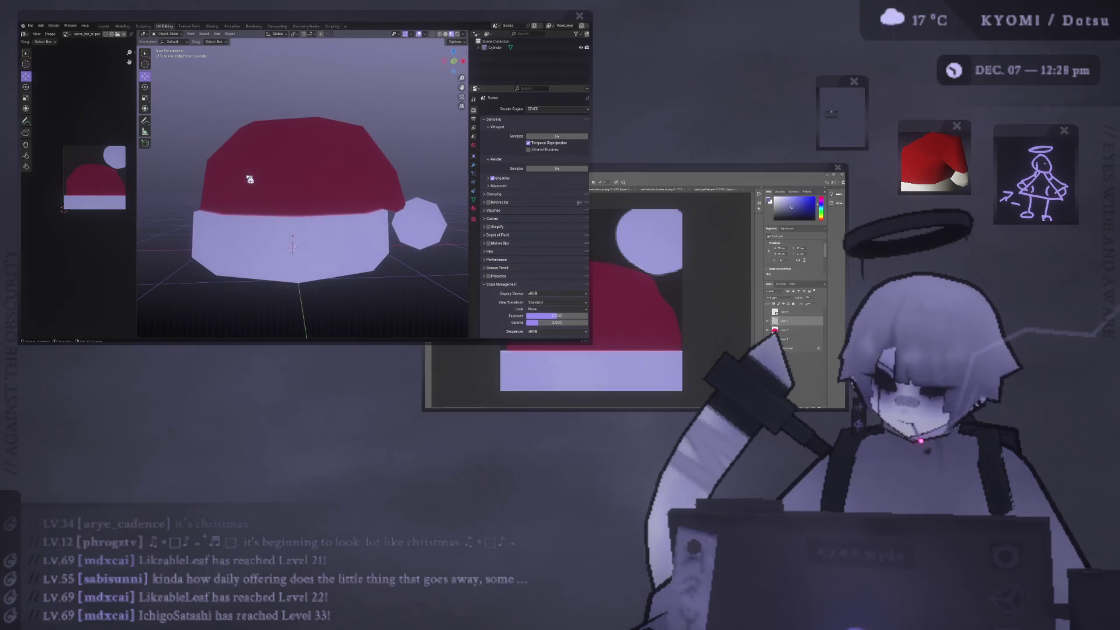
mouse_move(278, 191)
middle_down()
mouse_move(292, 195)
mouse_move(269, 132)
middle_up()
key(Tab)
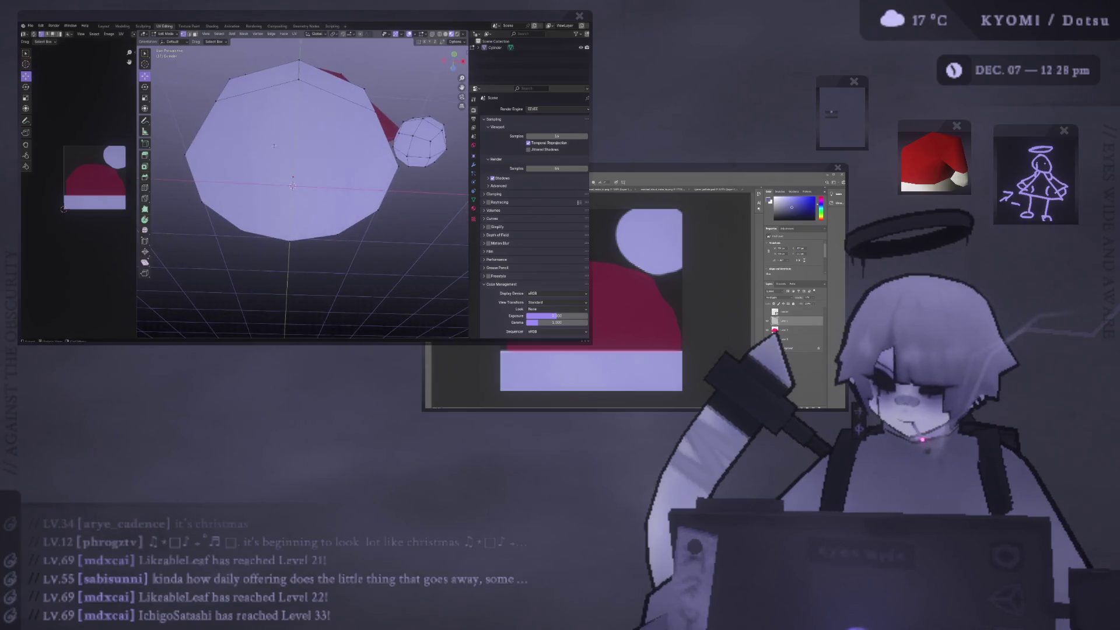
Delete the flat cap face at the bottom of the brim to open the hat
click(269, 133)
key(x)
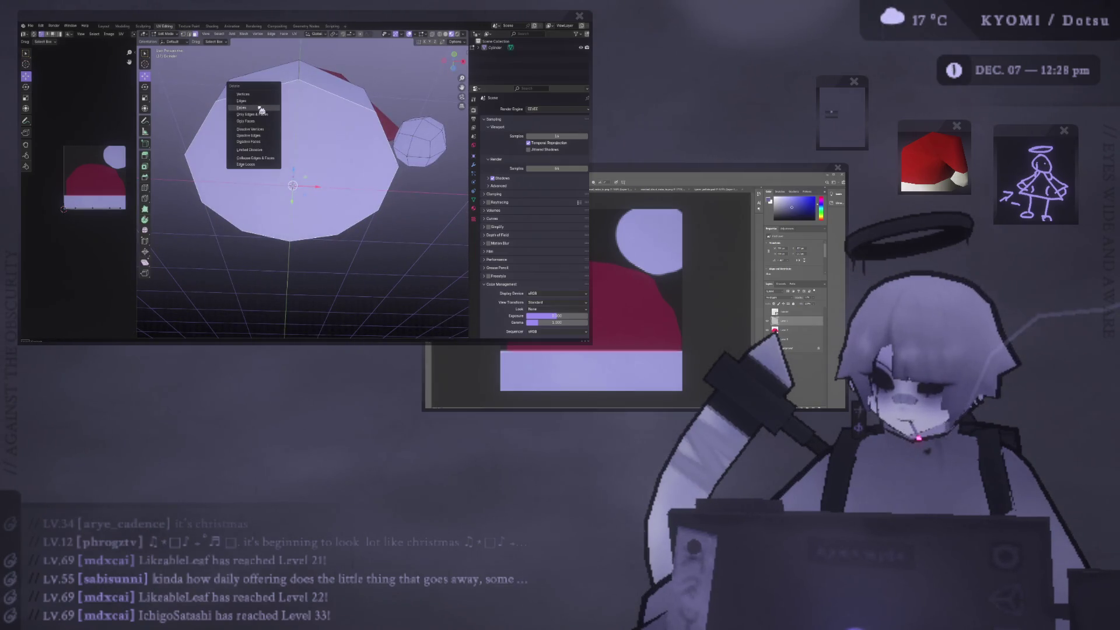
click(259, 106)
middle_drag(259, 106, 264, 158)
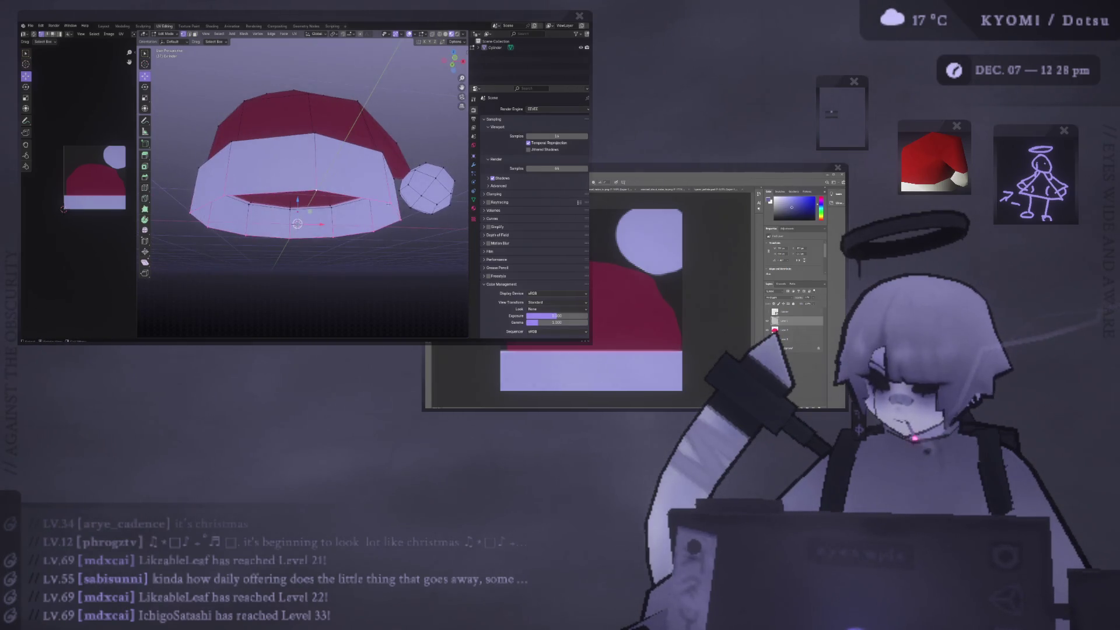
Extrude the brim's bottom edge loop inward and raise the inner ring along Z
key(e)
key(Return)
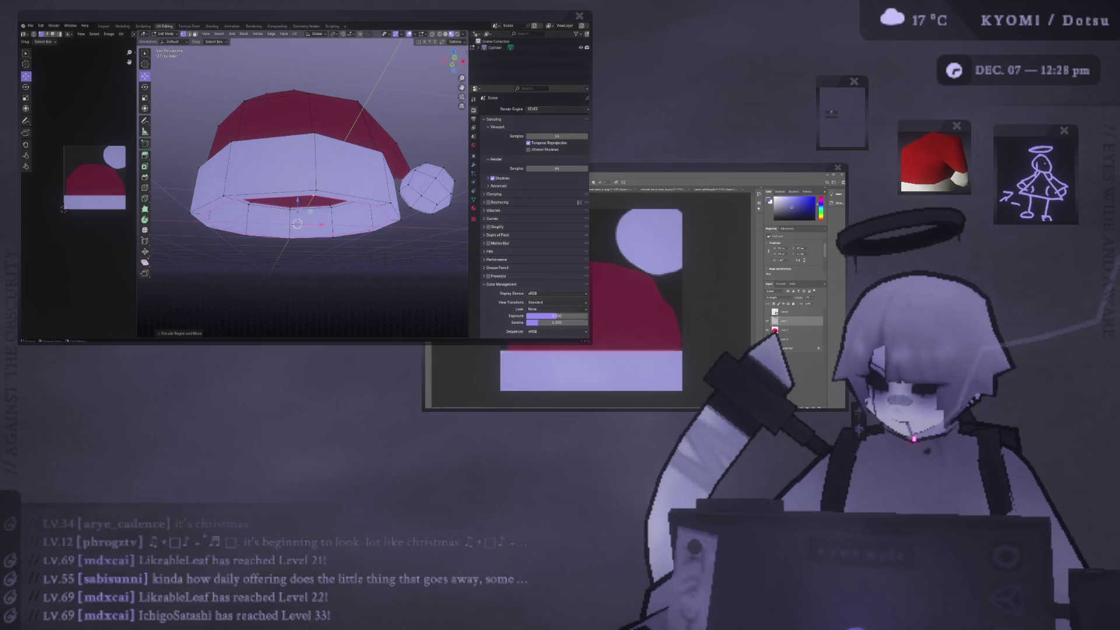
key(g)
key(z)
key(Return)
mouse_move(303, 163)
middle_down()
mouse_move(304, 117)
mouse_move(286, 198)
mouse_move(288, 167)
mouse_move(339, 188)
mouse_move(266, 169)
mouse_move(204, 181)
mouse_move(208, 170)
mouse_move(228, 199)
middle_up()
key(Tab)
Re-enter Edit Mode to select the hat's large bottom face, then return to Object Mode
scroll(327, 186, up, 3)
key(Tab)
click(266, 169)
key(Tab)
scroll(204, 182, down, 3)
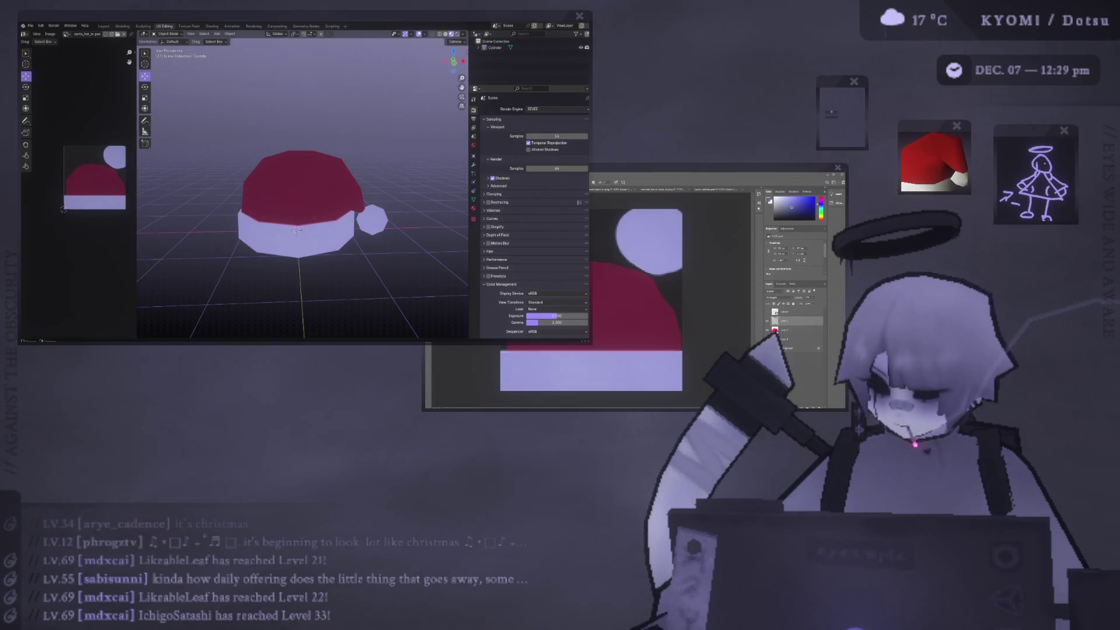
Compare the Photoshop texture with the Blender hat and select the hat object
key(alt+Tab)
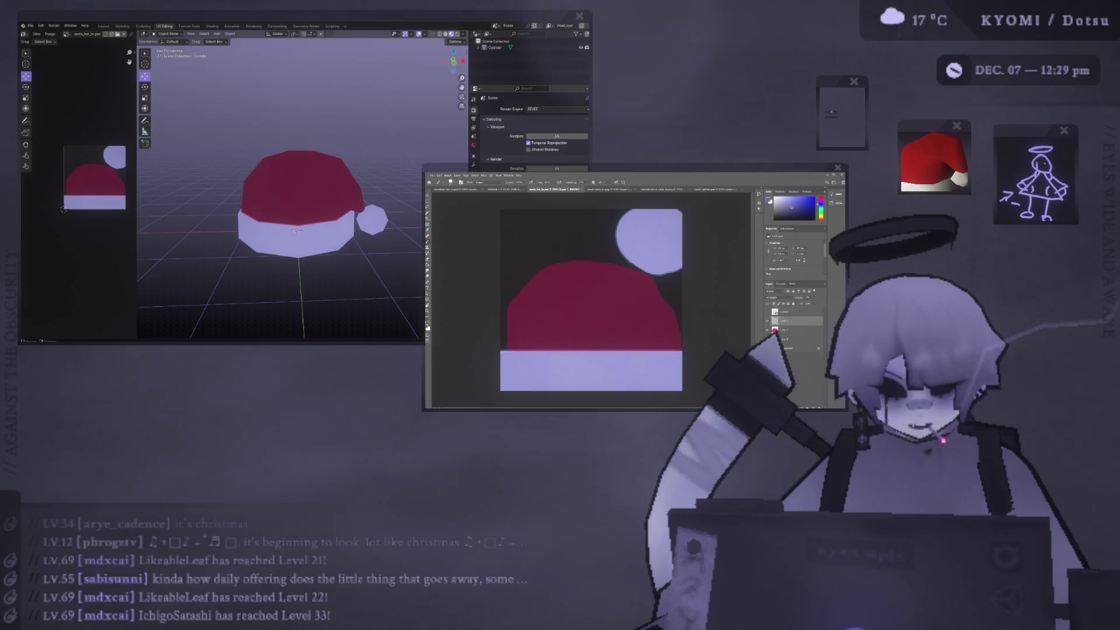
key(alt+Tab)
mouse_move(327, 210)
middle_down()
mouse_move(340, 187)
mouse_move(344, 195)
mouse_move(319, 196)
middle_up()
click(319, 196)
key(Tab)
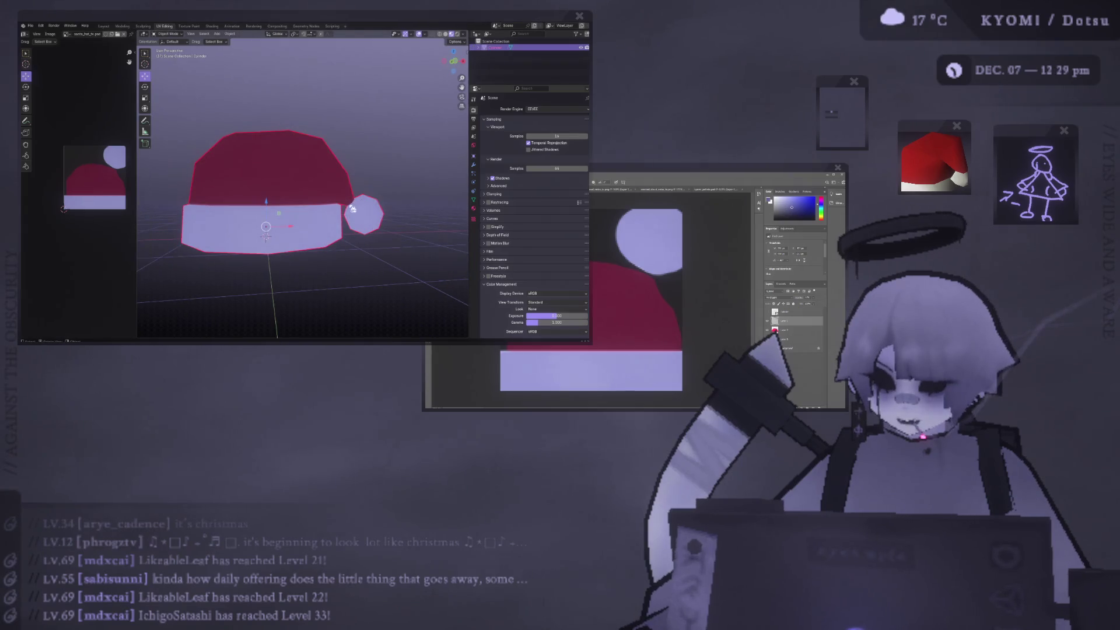
key(Tab)
scroll(358, 200, down, 4)
click(358, 201)
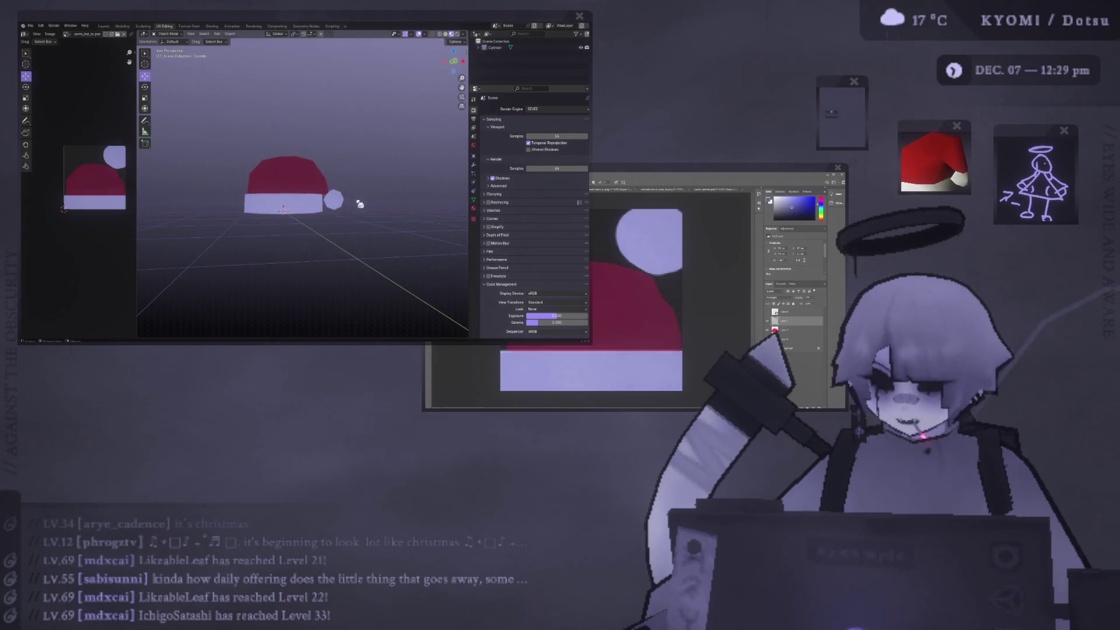
scroll(354, 209, up, 4)
In front view, select the hat's top vertex and shift it sideways along X
key(Tab)
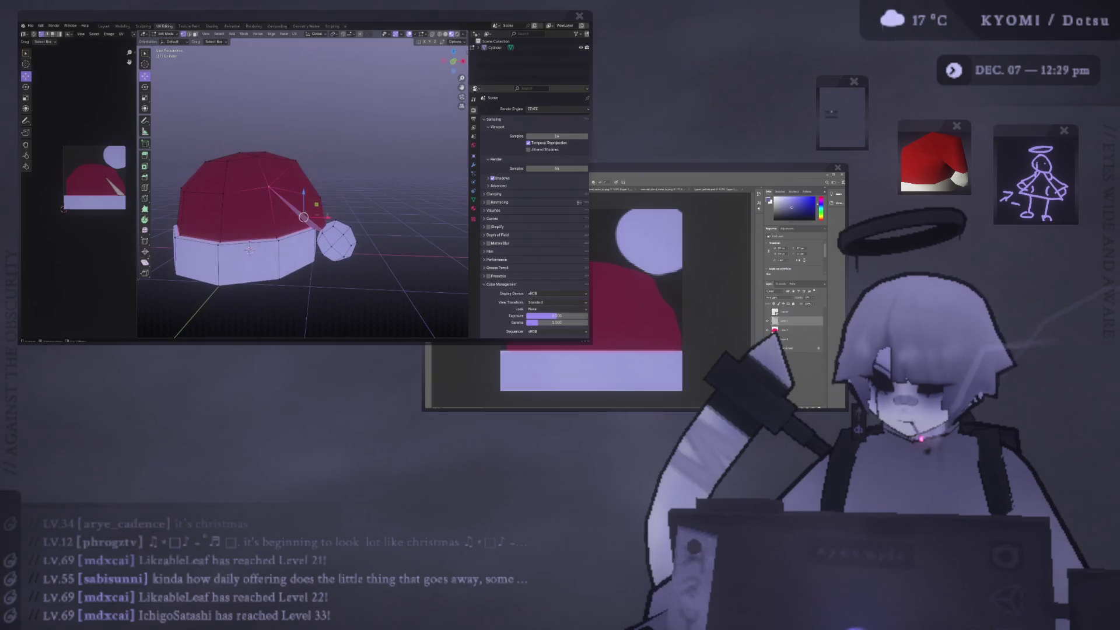
key(KP_1)
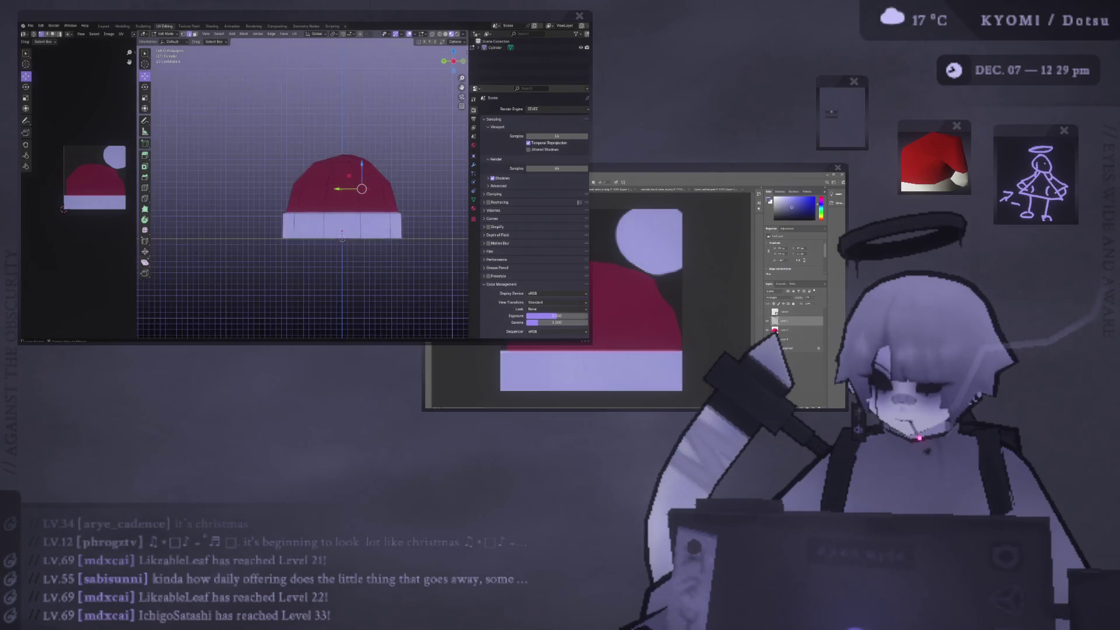
drag(334, 188, 328, 167)
scroll(342, 190, down, 3)
scroll(339, 190, up, 2)
click(304, 167)
click(329, 167)
key(Tab)
Return the hat to a straight-on front view and switch to the Photoshop texture
mouse_move(332, 175)
middle_down()
mouse_move(195, 182)
mouse_move(259, 185)
middle_up()
key(KP_1)
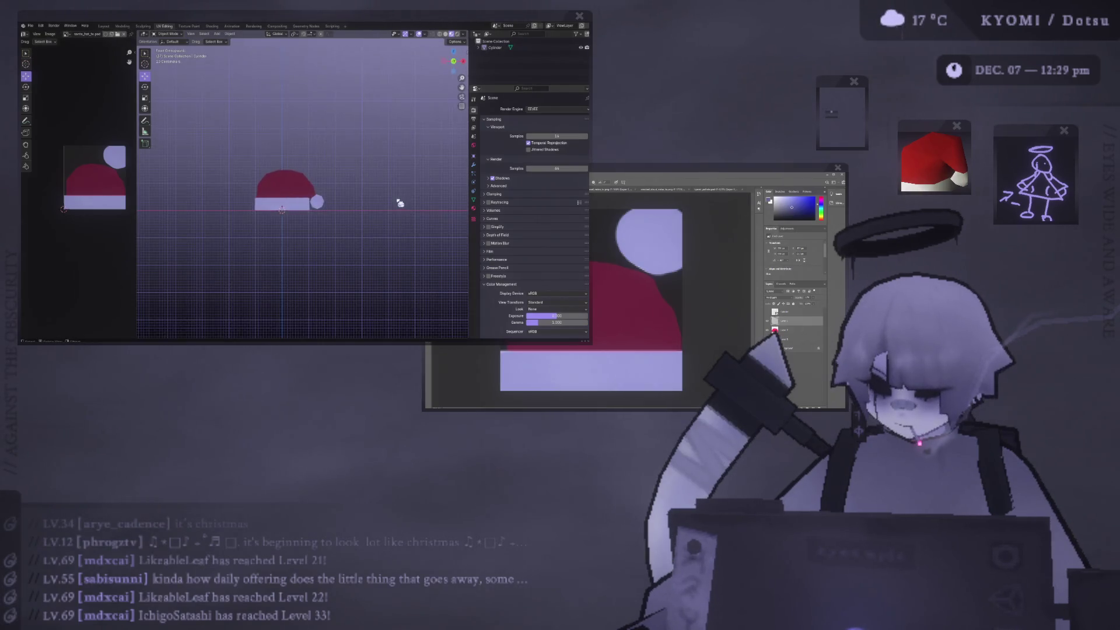
scroll(350, 202, up, 8)
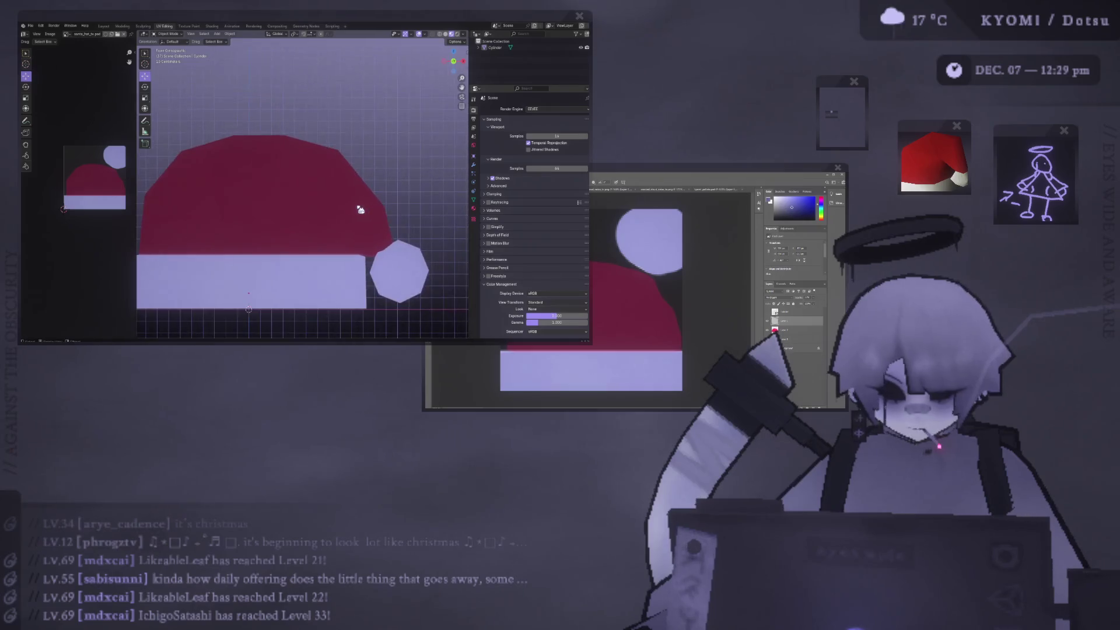
key(alt+Tab)
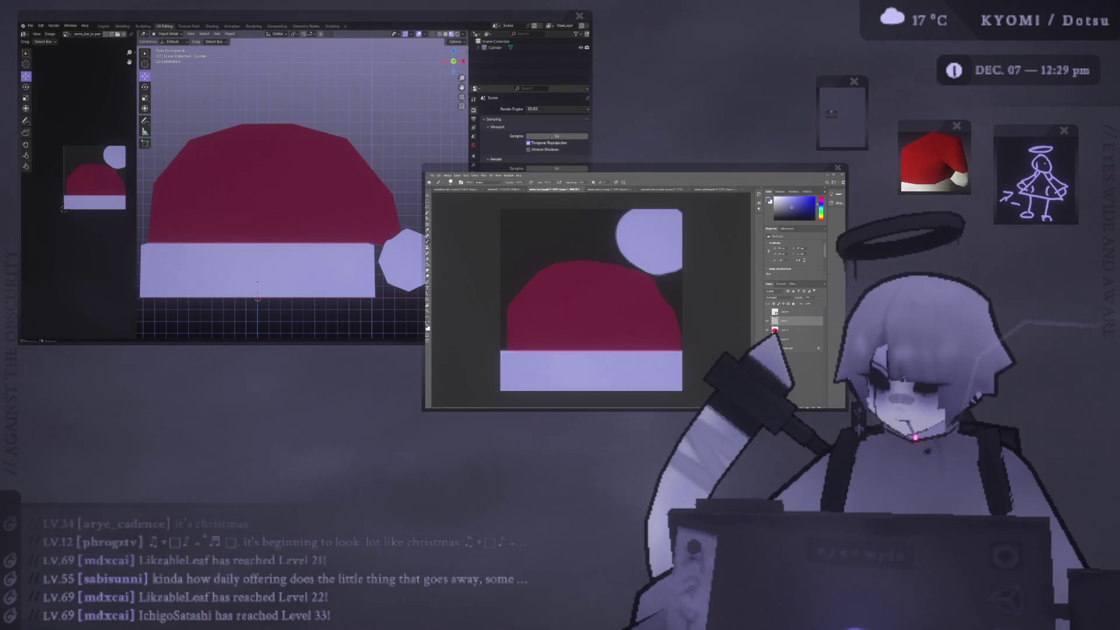
Close the three cloud-noise documents and return to the santa hat texture
click(711, 189)
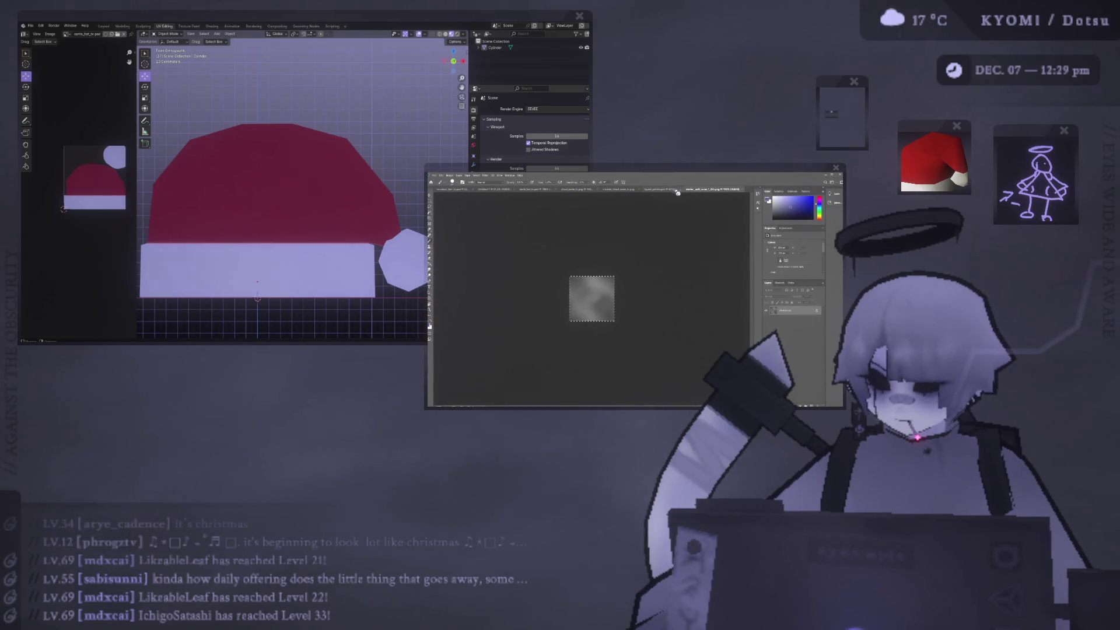
click(600, 189)
click(632, 191)
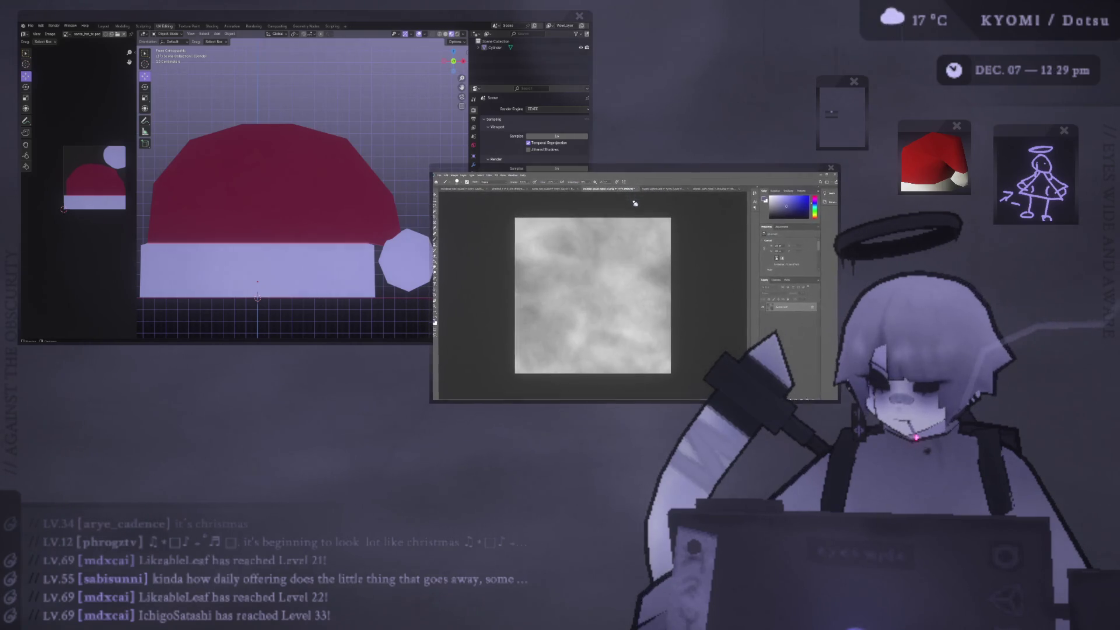
key(ctrl+w)
click(566, 190)
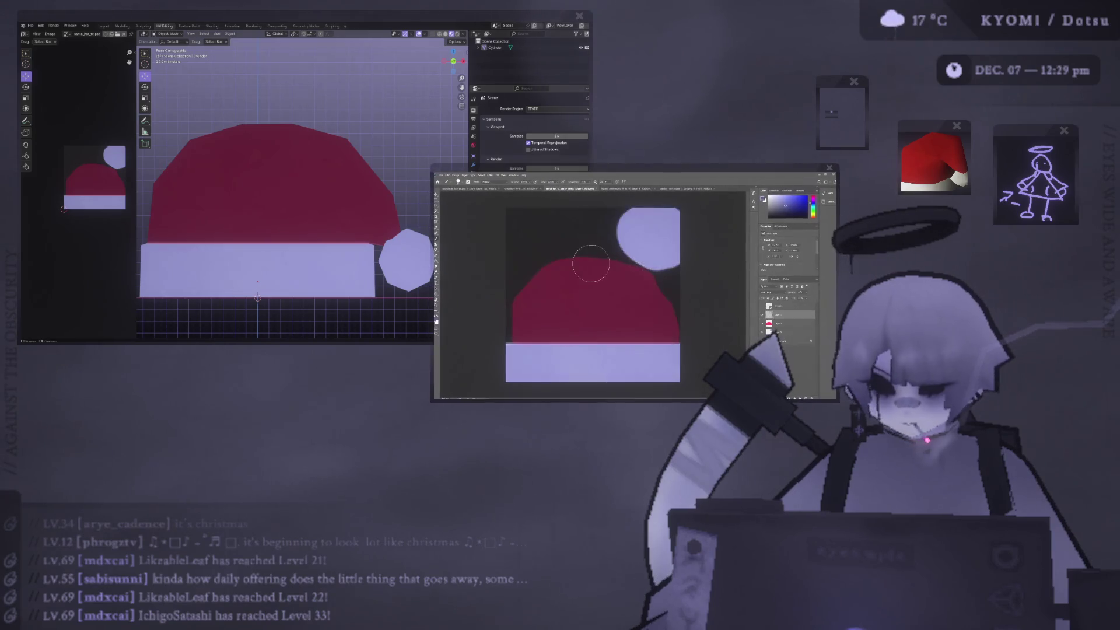
Paste the cloud noise as a new layer and scale it to about two-thirds size
key(ctrl+v)
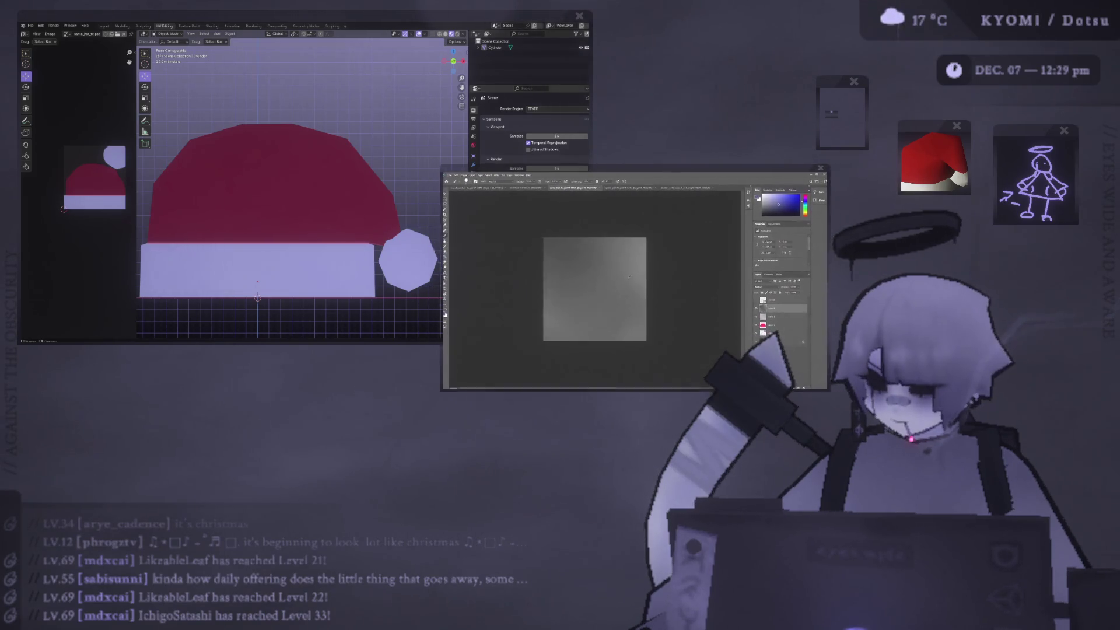
key(ctrl+minus)
key(ctrl+minus)
key(ctrl+minus)
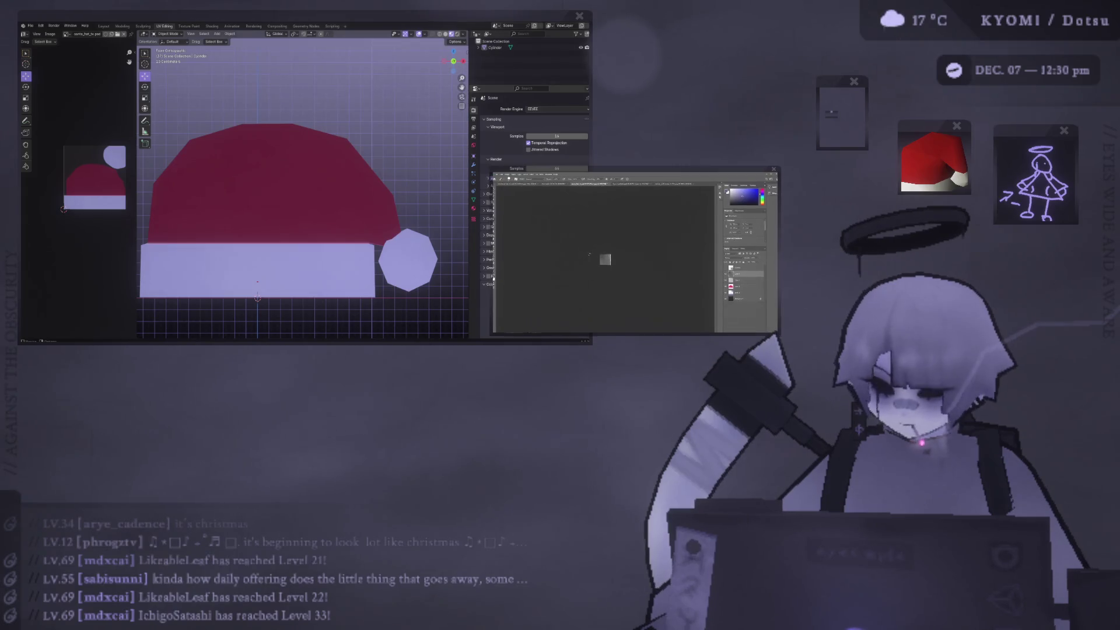
alt+scroll(606, 247, up, 2)
key(ctrl+t)
drag(661, 297, 638, 274)
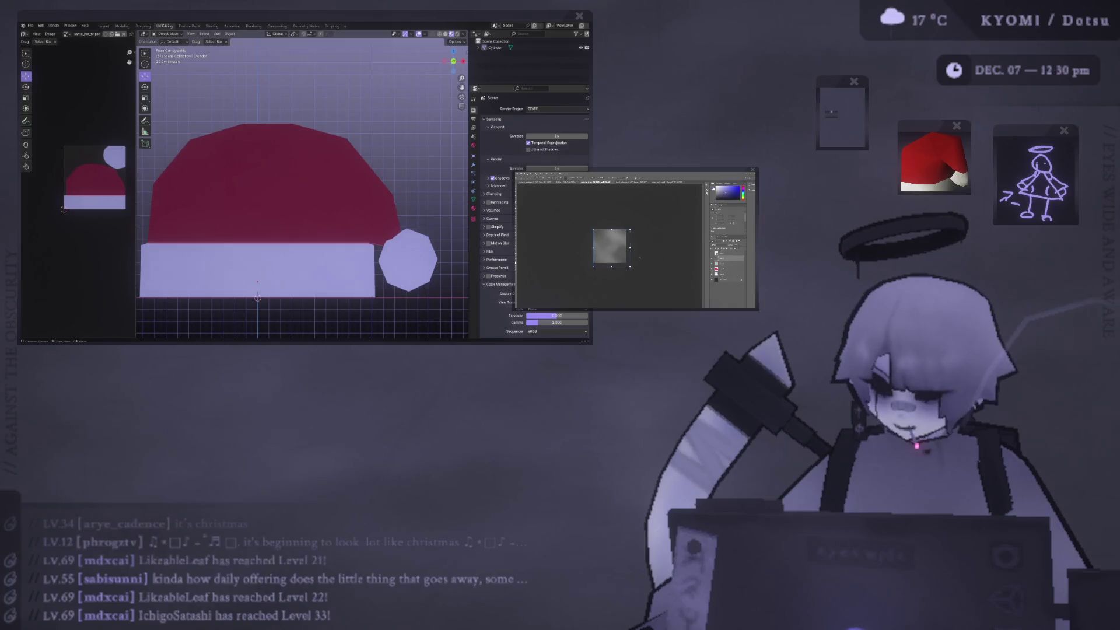
key(ctrl+plus)
key(ctrl+plus)
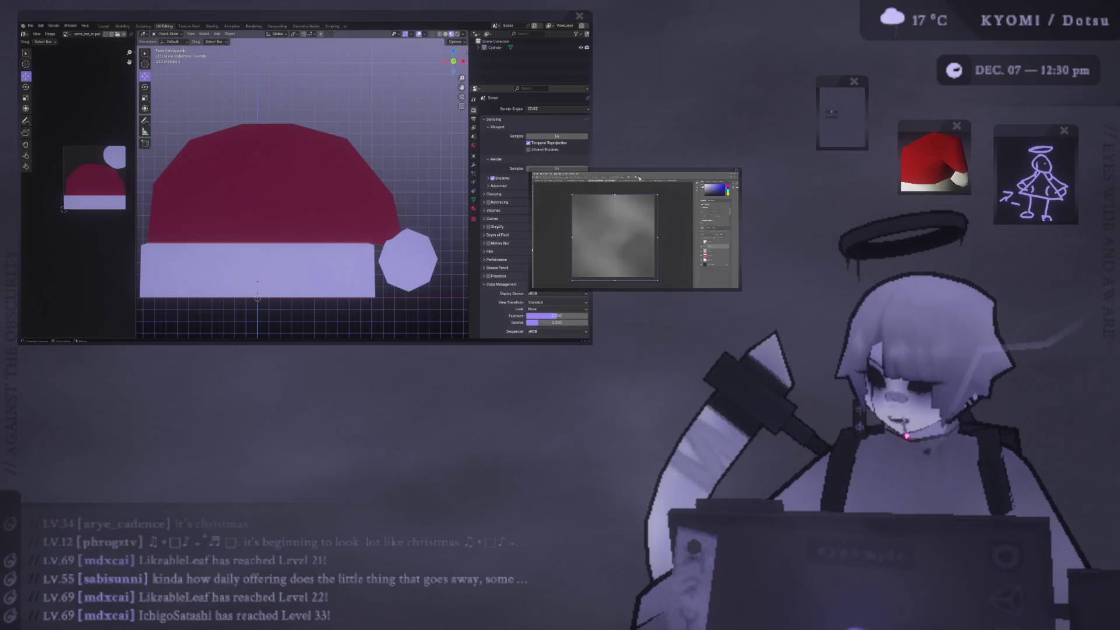
key(ctrl+minus)
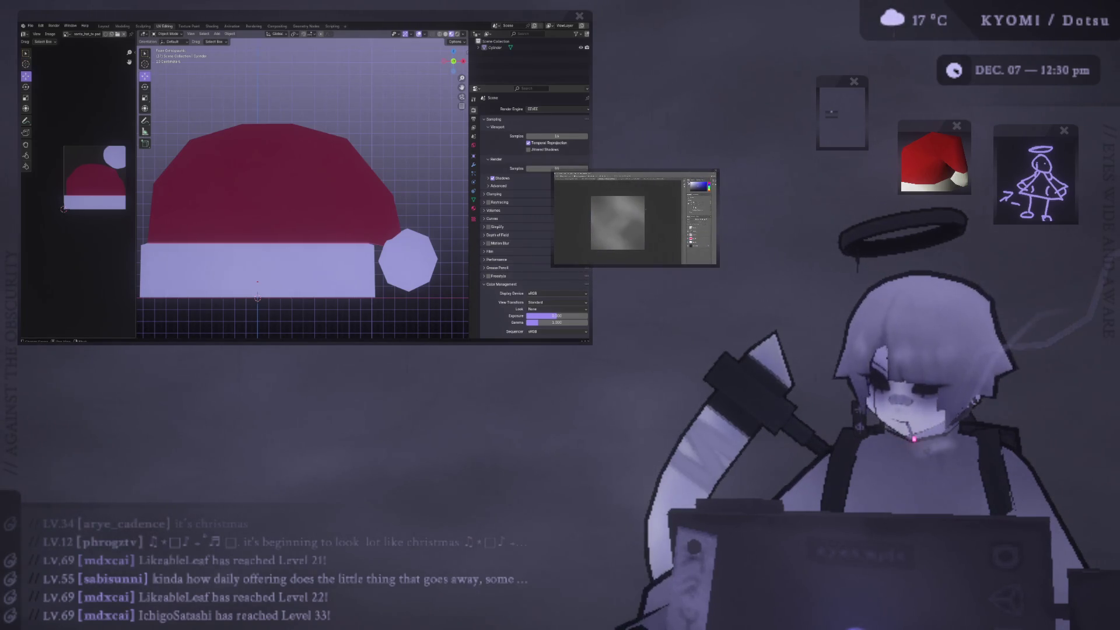
key(ctrl+v)
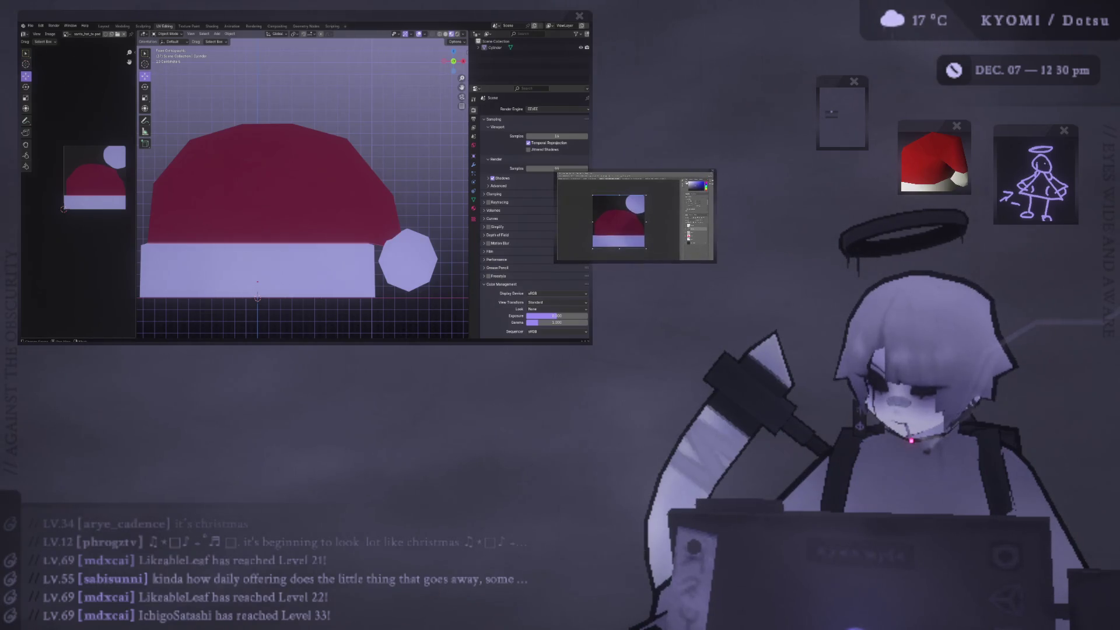
Orbit and zoom around the textured hat to inspect its side and pompom in perspective
mouse_move(175, 216)
middle_down()
mouse_move(240, 236)
mouse_move(350, 230)
mouse_move(145, 233)
mouse_move(220, 233)
mouse_move(210, 229)
middle_up()
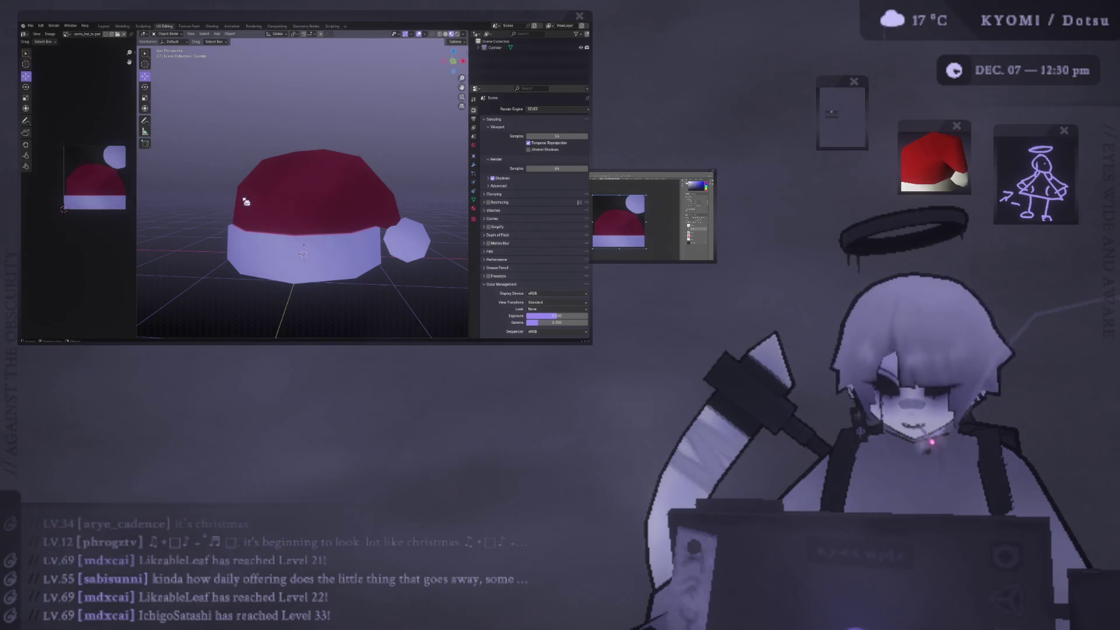
mouse_move(283, 203)
middle_down()
mouse_move(283, 181)
mouse_move(261, 226)
mouse_move(391, 193)
mouse_move(291, 213)
middle_up()
scroll(281, 197, down, 3)
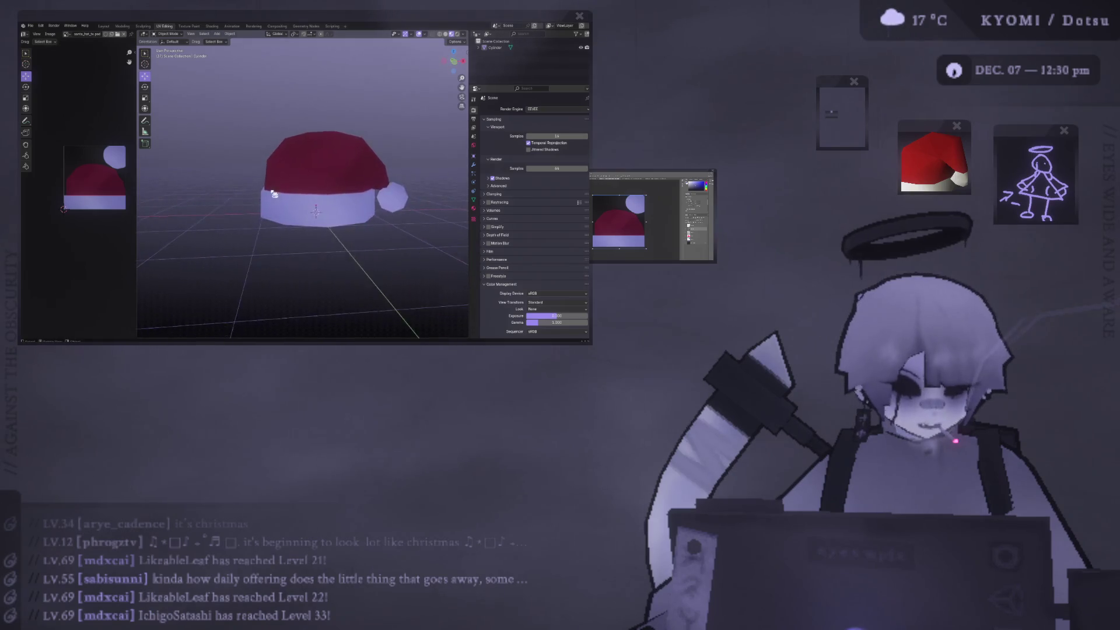
scroll(289, 214, up, 4)
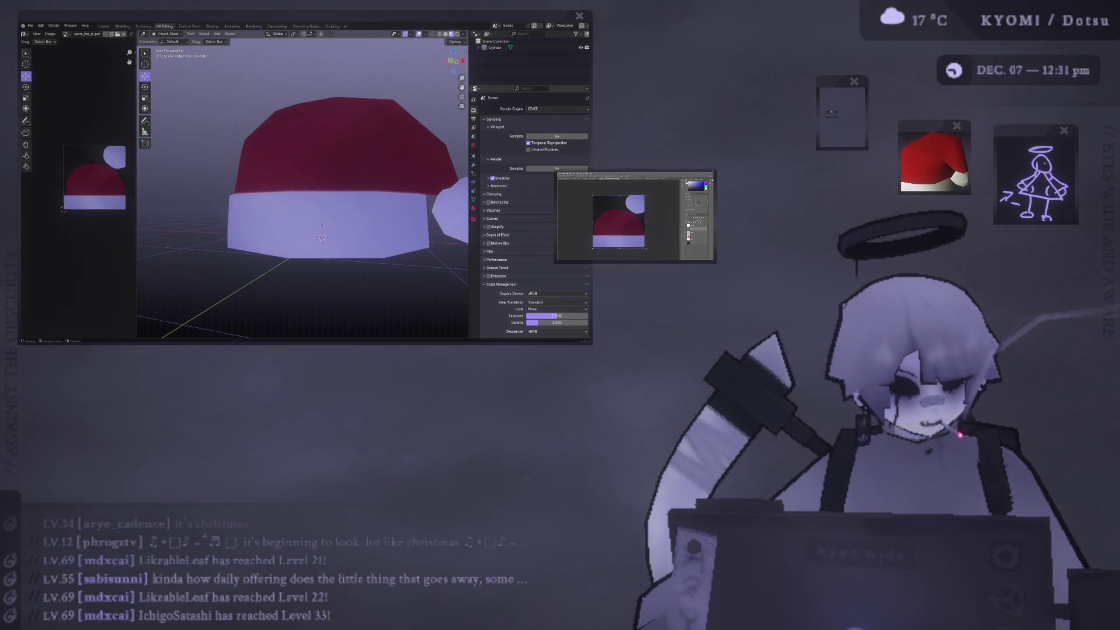
click(280, 195)
middle_drag(276, 191, 265, 193)
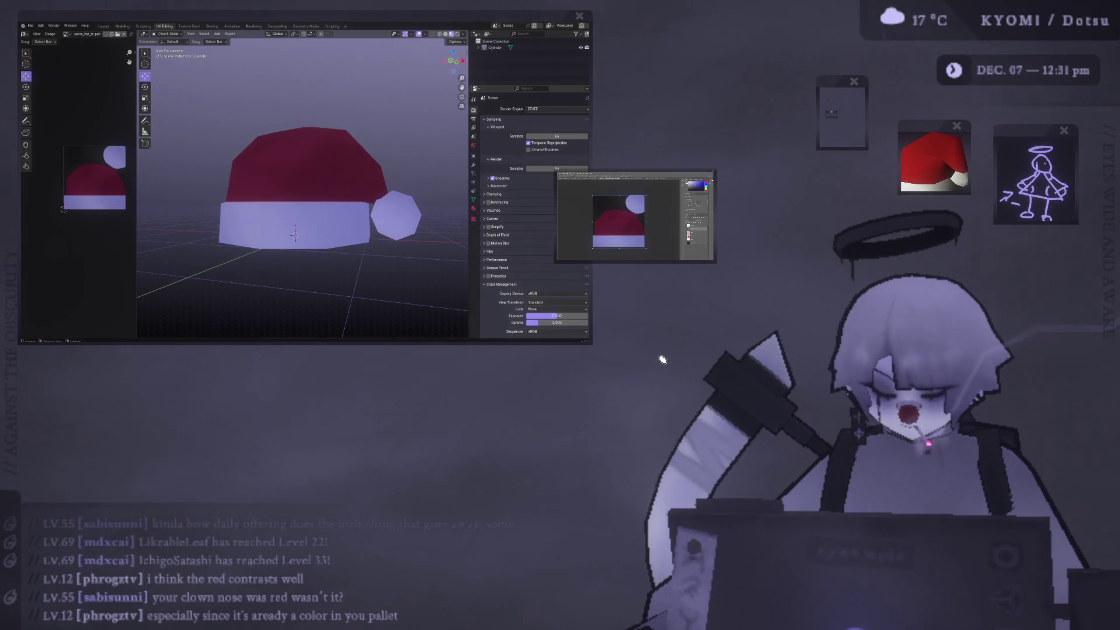
Select the hat cylinder and toggle into Edit Mode and back to Object Mode
middle_drag(300, 187, 261, 247)
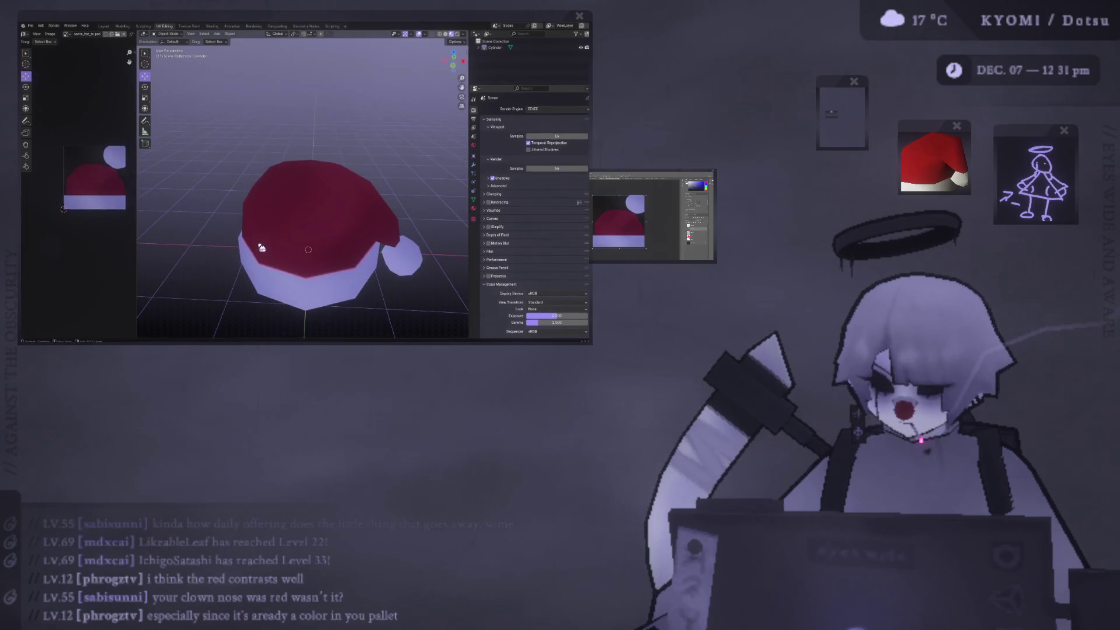
scroll(278, 194, up, 5)
scroll(277, 194, down, 1)
click(278, 194)
middle_drag(277, 194, 246, 222)
key(Tab)
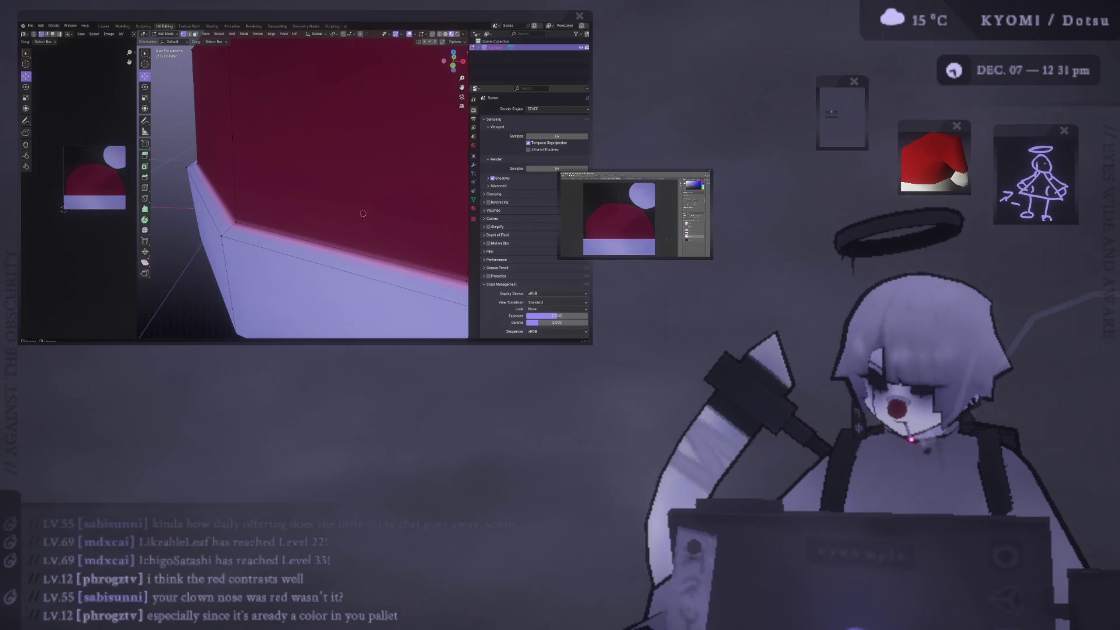
click(316, 261)
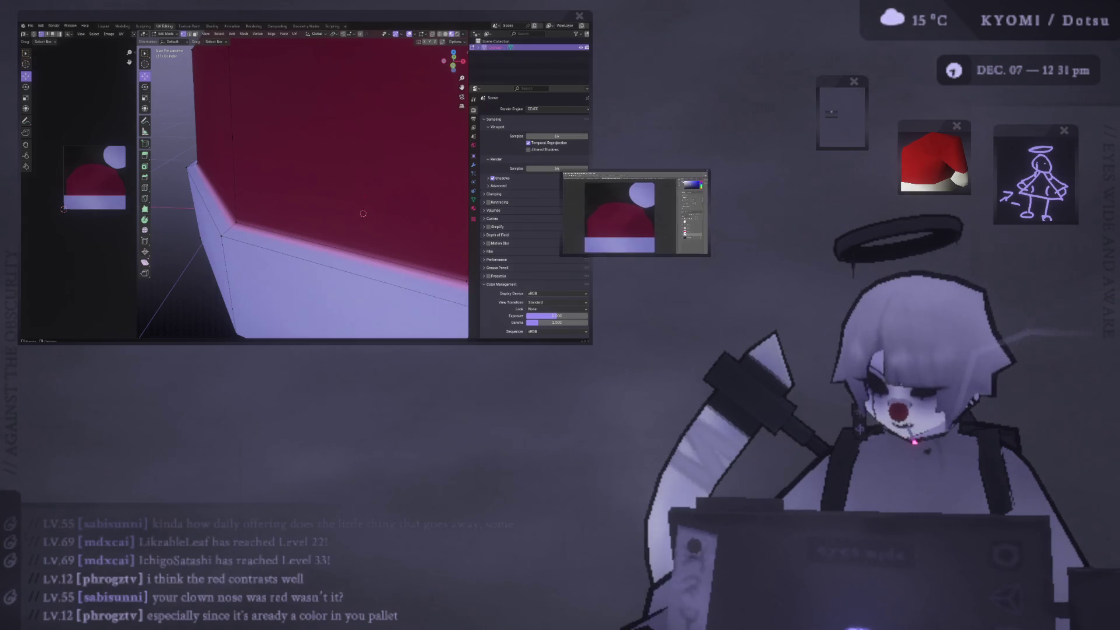
key(Tab)
Deselect the hat and snap to a straight-on front view
scroll(205, 230, down, 5)
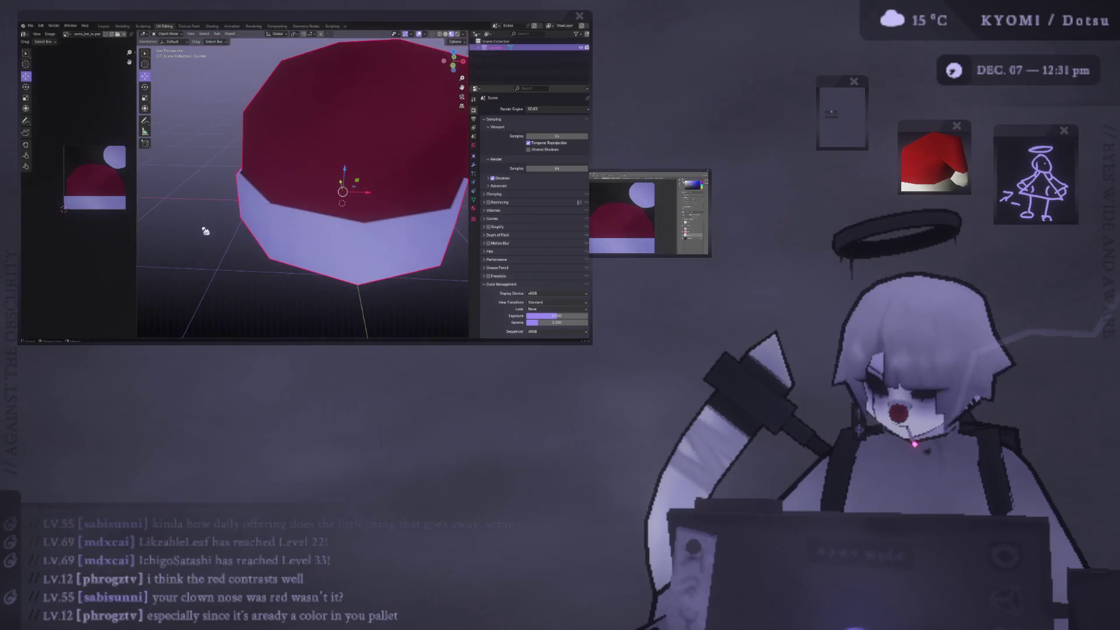
click(205, 231)
scroll(205, 231, down, 3)
mouse_move(230, 242)
middle_down()
mouse_move(230, 210)
mouse_move(200, 242)
mouse_move(243, 242)
middle_up()
key(KP_1)
scroll(251, 236, up, 2)
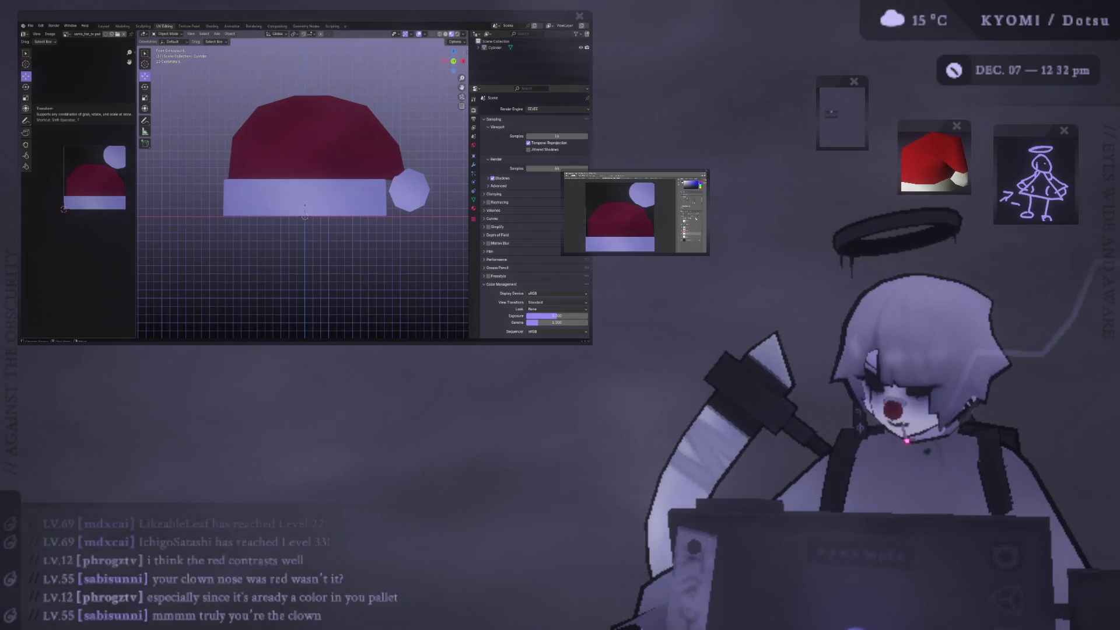
scroll(238, 195, down, 3)
Orbit the hat in perspective to inspect the red crown and display its material settings
middle_drag(239, 195, 251, 181)
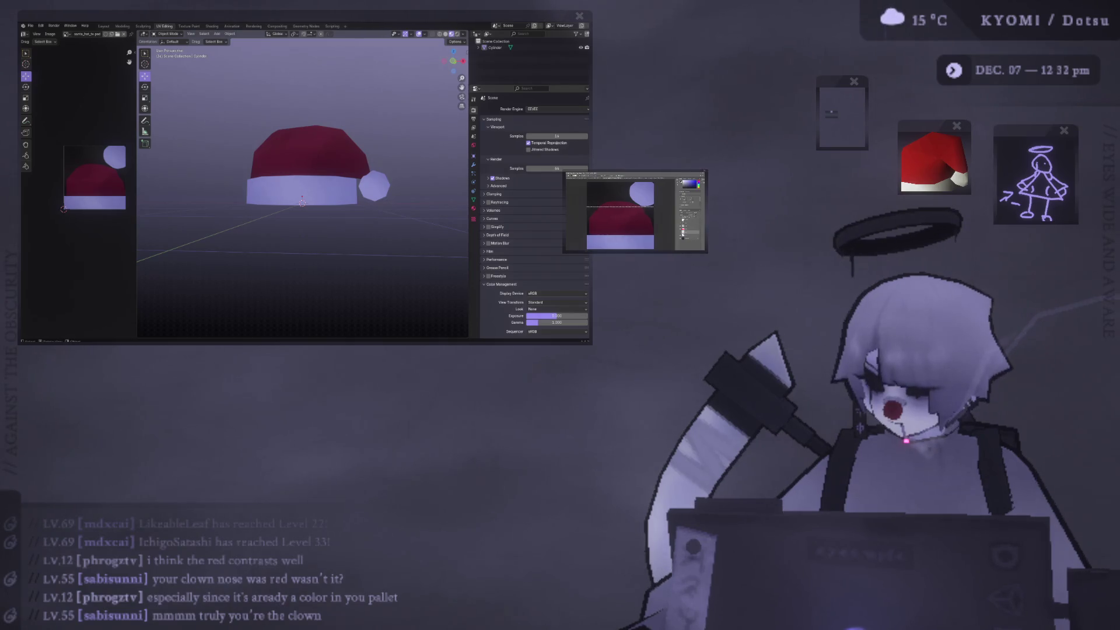
scroll(223, 240, down, 3)
mouse_move(216, 221)
middle_down()
mouse_move(222, 240)
mouse_move(437, 243)
middle_up()
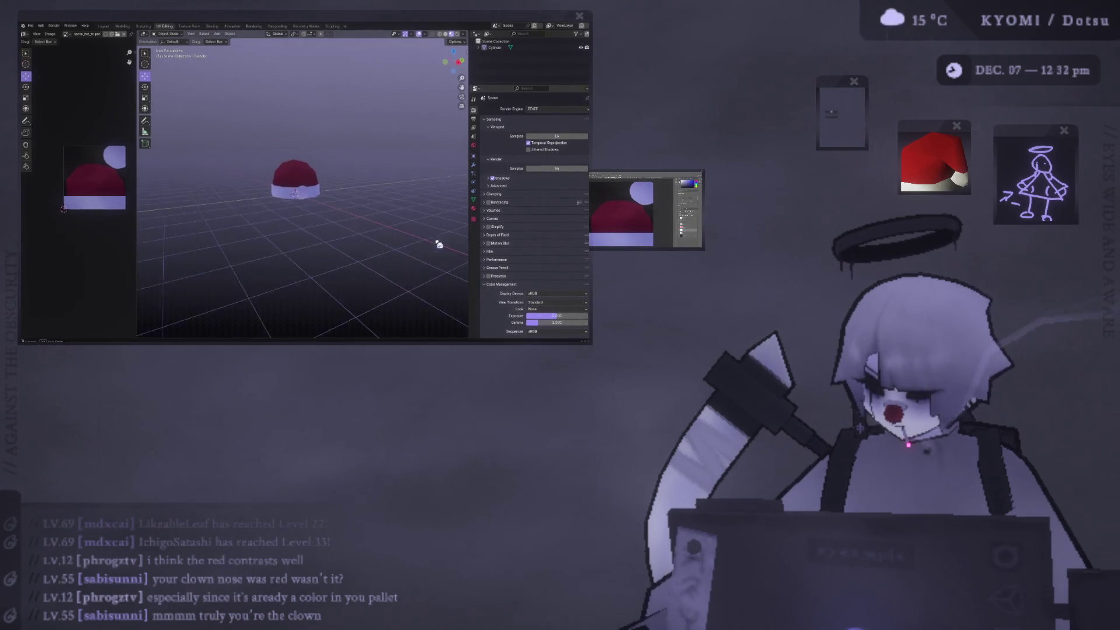
scroll(217, 227, up, 3)
middle_drag(218, 227, 290, 213)
middle_drag(438, 211, 430, 207)
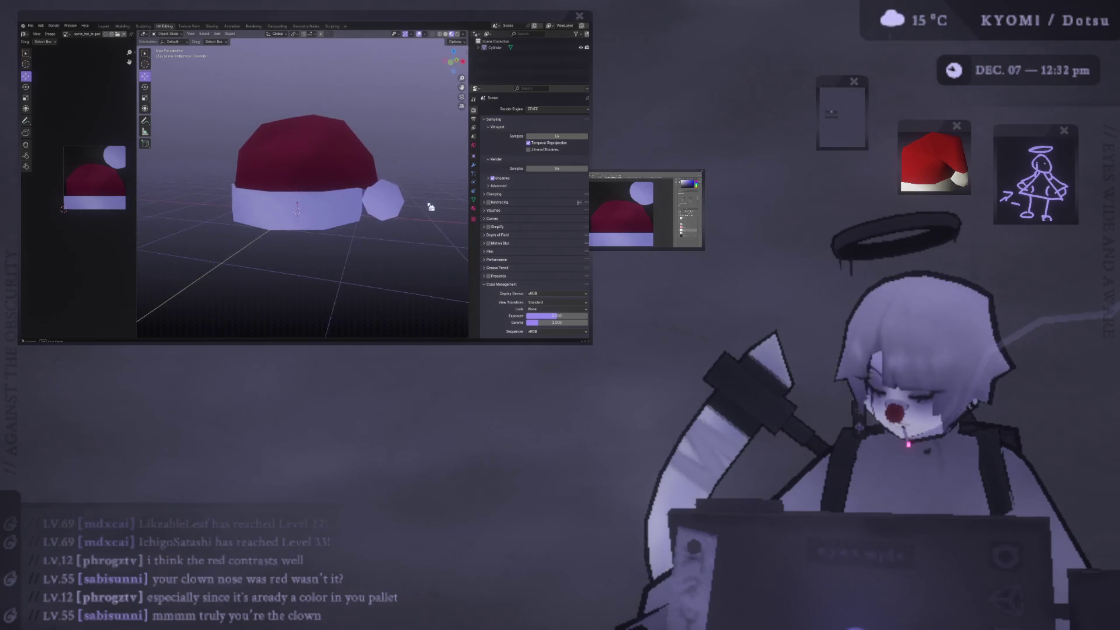
mouse_move(343, 201)
middle_down()
mouse_move(295, 218)
mouse_move(293, 238)
mouse_move(407, 298)
mouse_move(279, 233)
mouse_move(318, 192)
mouse_move(259, 223)
mouse_move(347, 223)
mouse_move(337, 255)
mouse_move(338, 199)
mouse_move(356, 225)
middle_up()
scroll(295, 268, up, 5)
scroll(357, 222, down, 4)
scroll(337, 254, up, 4)
scroll(337, 198, up, 3)
scroll(327, 197, down, 3)
click(473, 208)
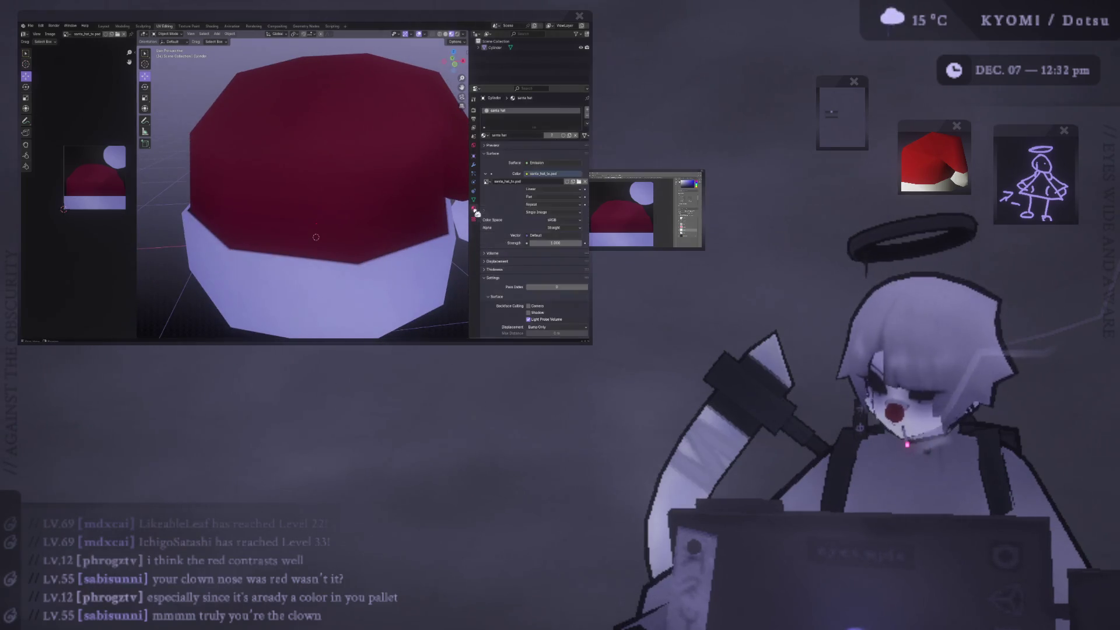
Set the hat's image texture Interpolation to Closest and view the hat side-on
click(551, 190)
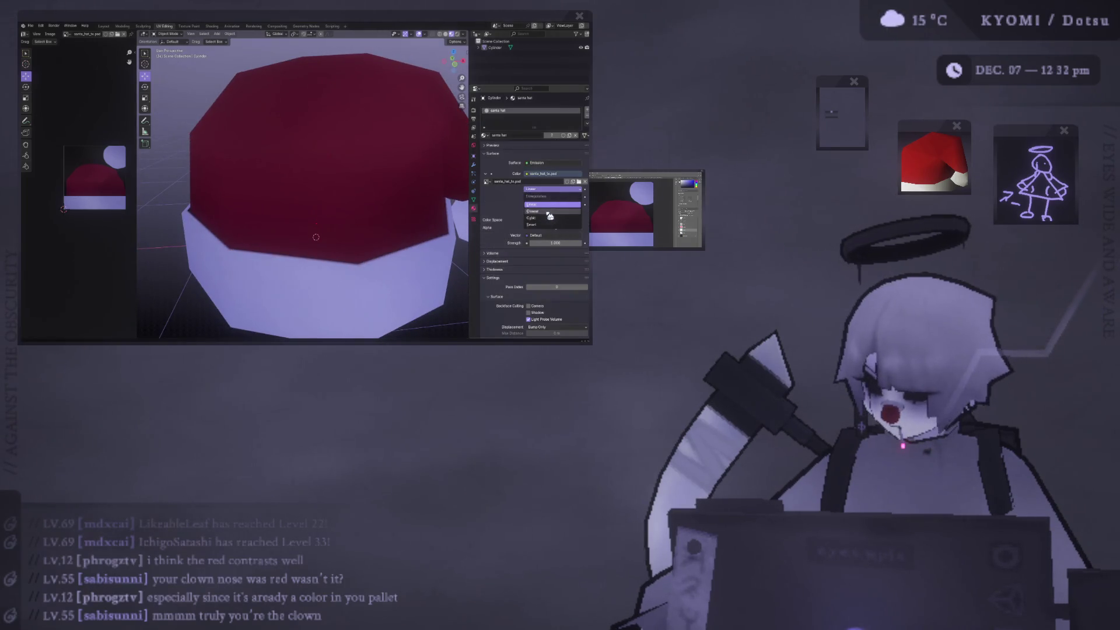
click(547, 211)
mouse_move(326, 233)
middle_down()
mouse_move(321, 183)
mouse_move(296, 185)
mouse_move(333, 207)
mouse_move(365, 187)
mouse_move(360, 170)
mouse_move(274, 249)
mouse_move(352, 173)
middle_up()
scroll(313, 194, up, 3)
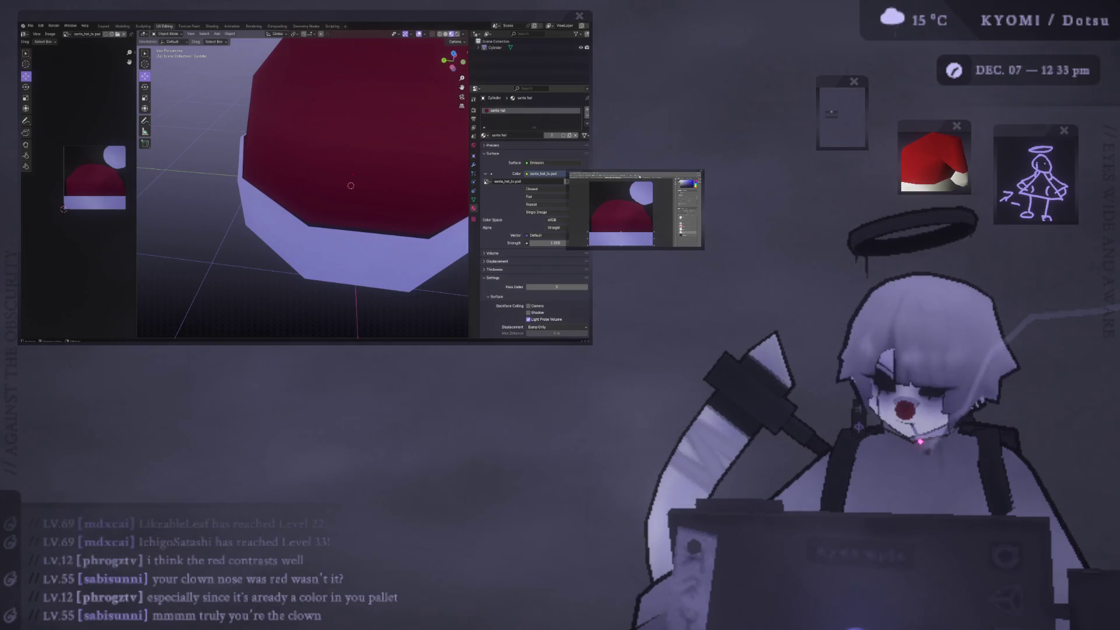
Orbit closer to the hat and enter Edit Mode on its mesh
click(210, 207)
middle_drag(210, 207, 163, 203)
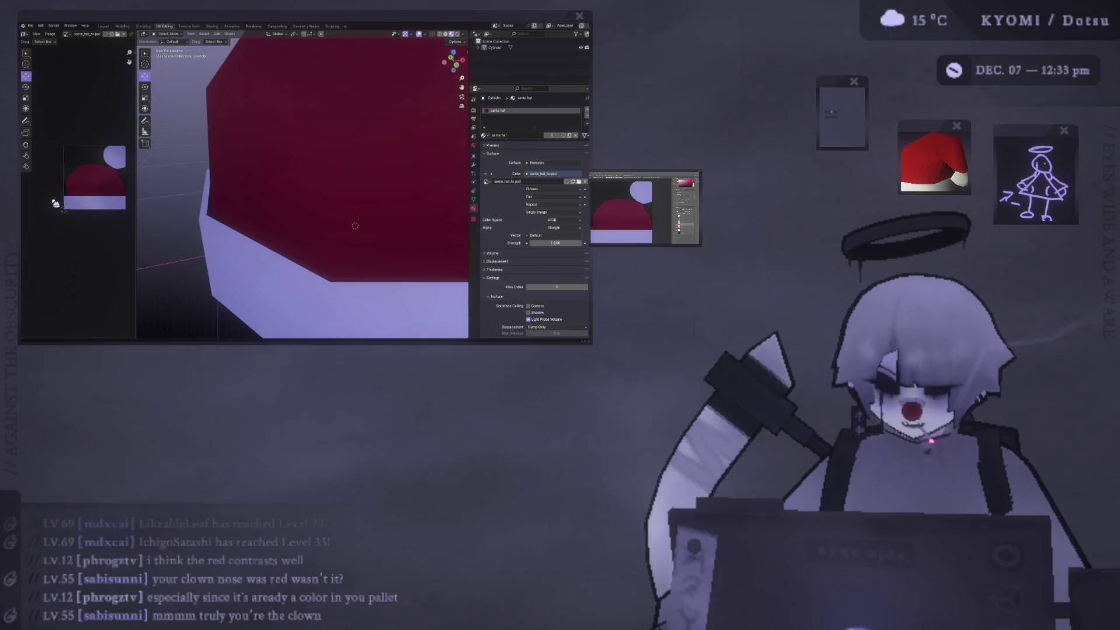
scroll(327, 193, down, 5)
key(Tab)
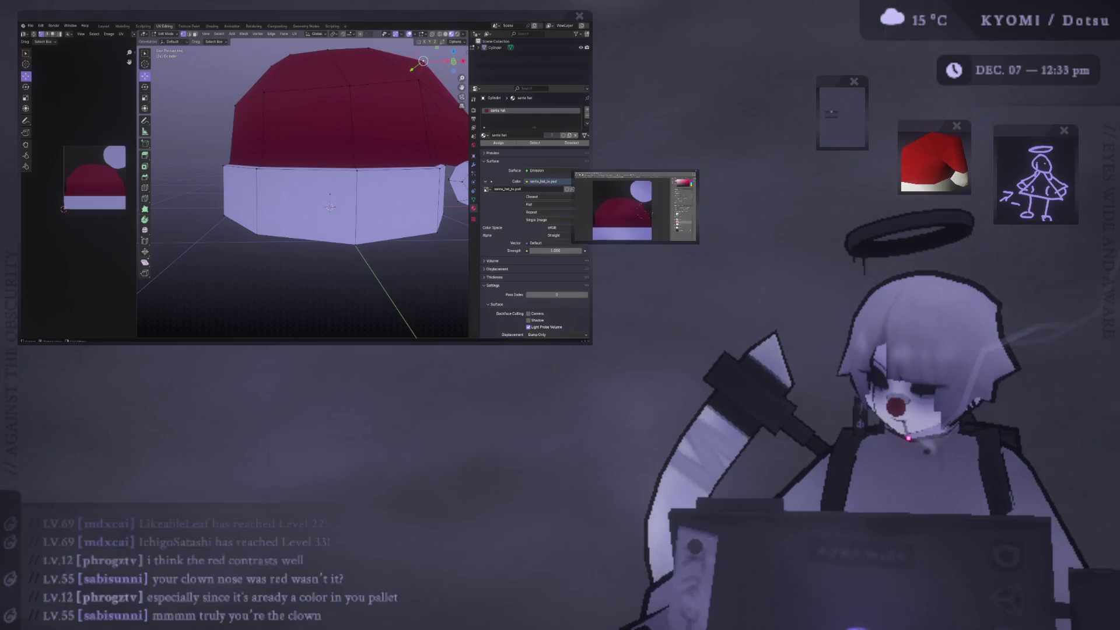
Return the hat to Object Mode, reframe the view, and bring up the Photoshop texture window
scroll(196, 212, down, 3)
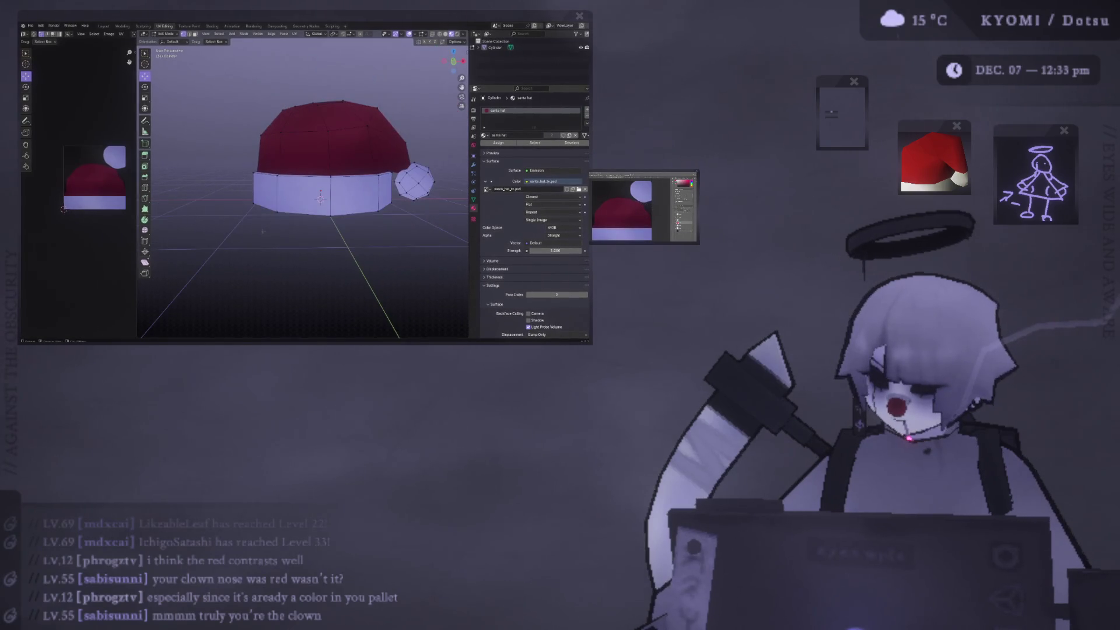
key(Tab)
scroll(305, 175, up, 8)
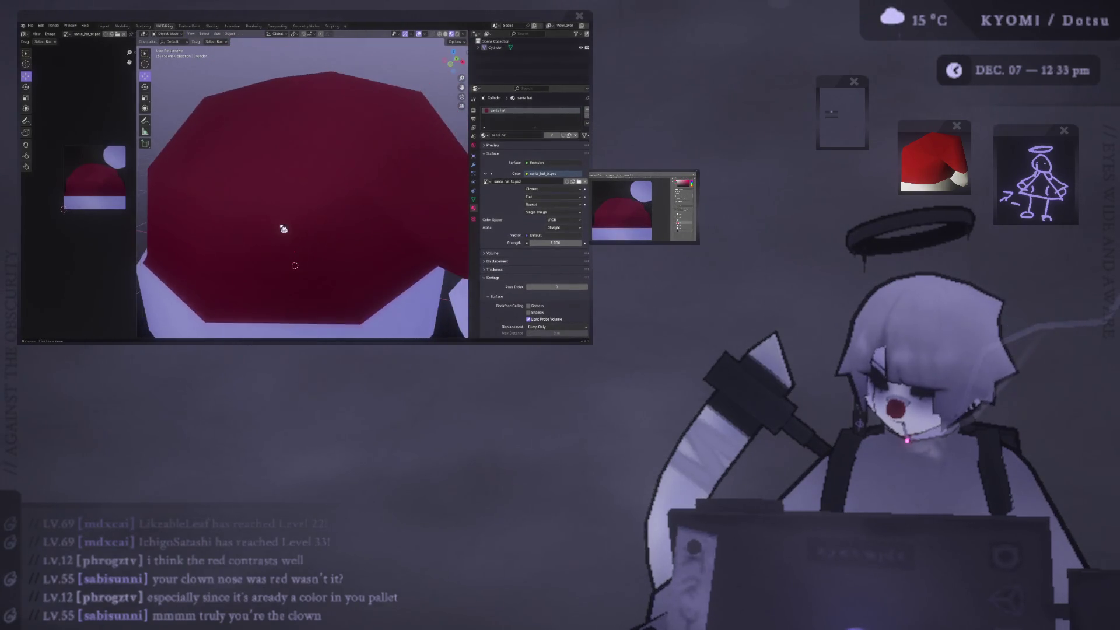
scroll(283, 228, down, 8)
scroll(296, 211, down, 1)
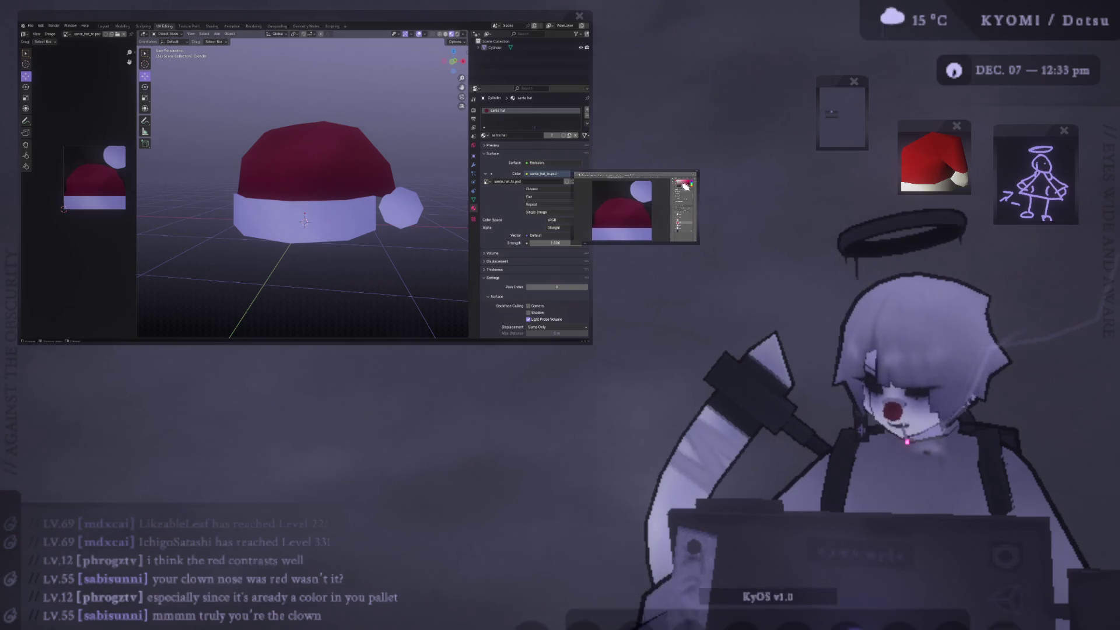
mouse_move(699, 173)
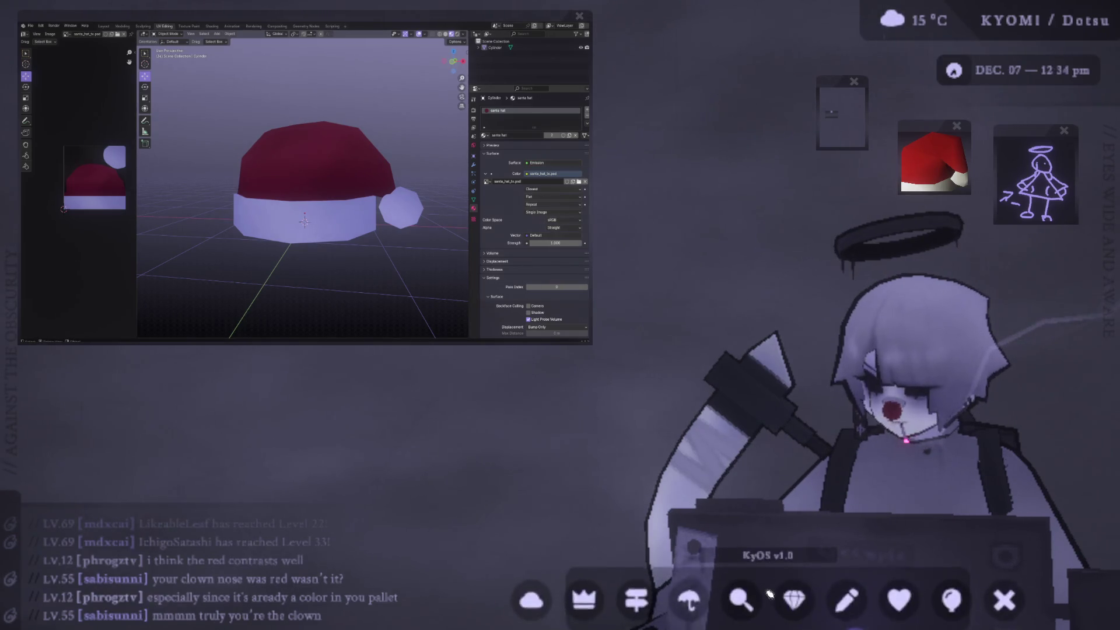
click(794, 606)
Move the Photoshop window up-left, bring Blender forward, orbit the hat and switch to wireframe
drag(602, 172, 569, 156)
click(283, 170)
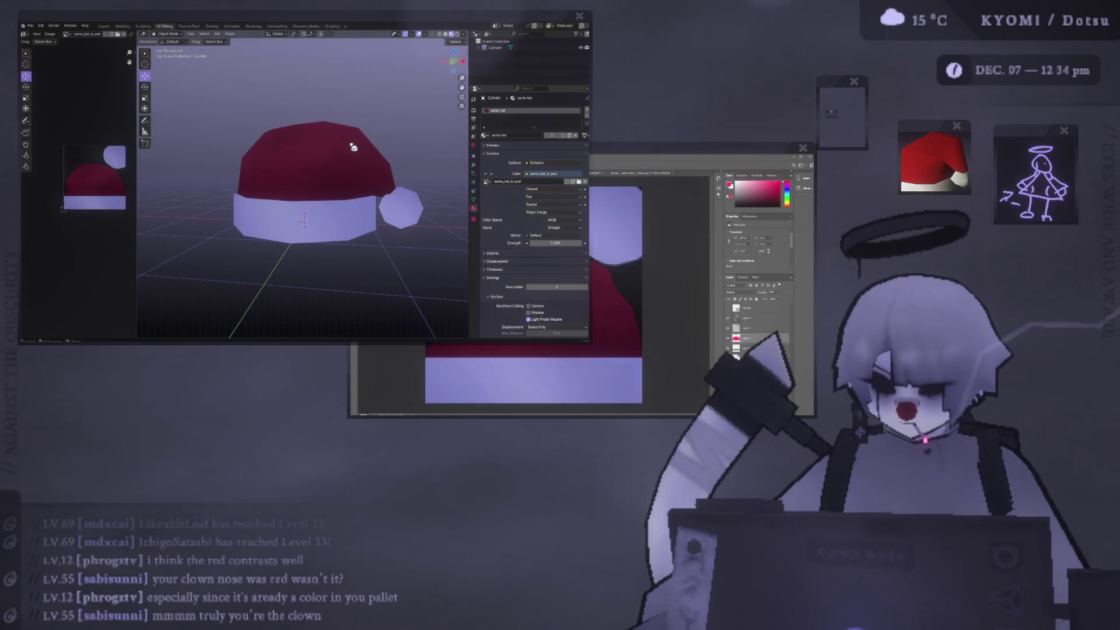
scroll(322, 192, down, 5)
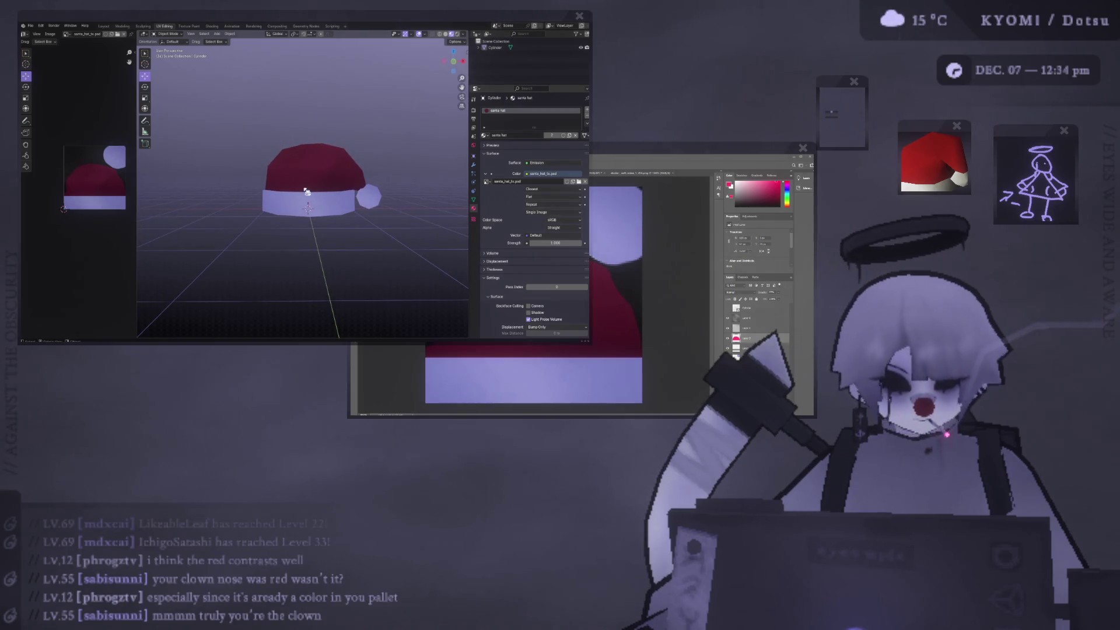
mouse_move(413, 187)
middle_down()
mouse_move(324, 205)
mouse_move(255, 187)
middle_up()
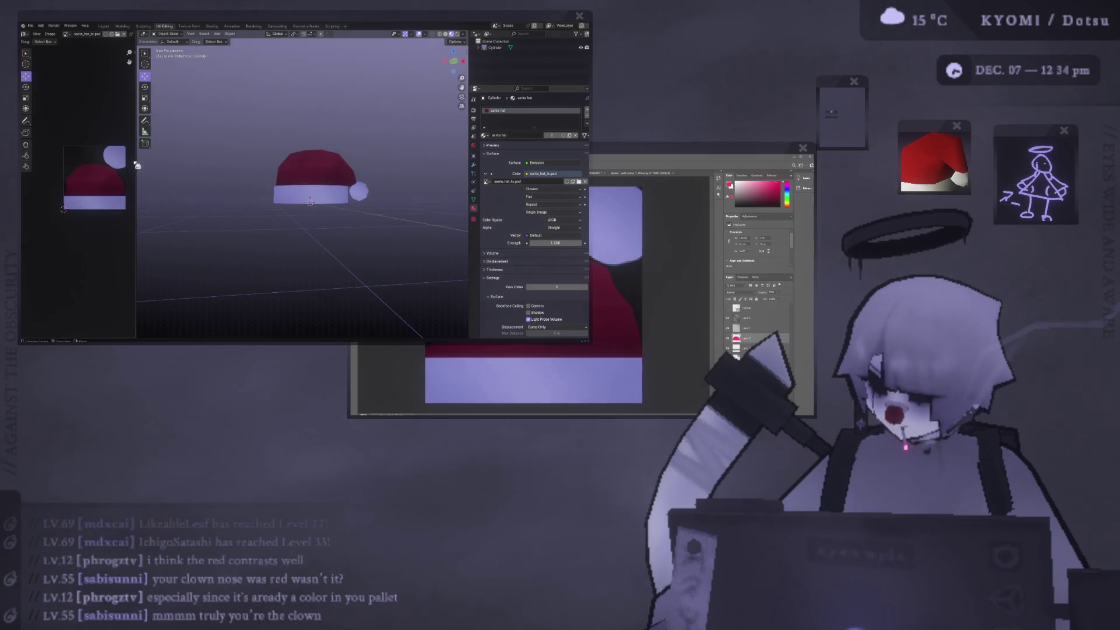
mouse_move(356, 199)
middle_down()
mouse_move(238, 200)
mouse_move(355, 208)
mouse_move(320, 205)
mouse_move(362, 219)
mouse_move(294, 220)
mouse_move(333, 220)
mouse_move(300, 220)
mouse_move(324, 200)
mouse_move(313, 218)
mouse_move(330, 163)
middle_up()
scroll(333, 207, up, 3)
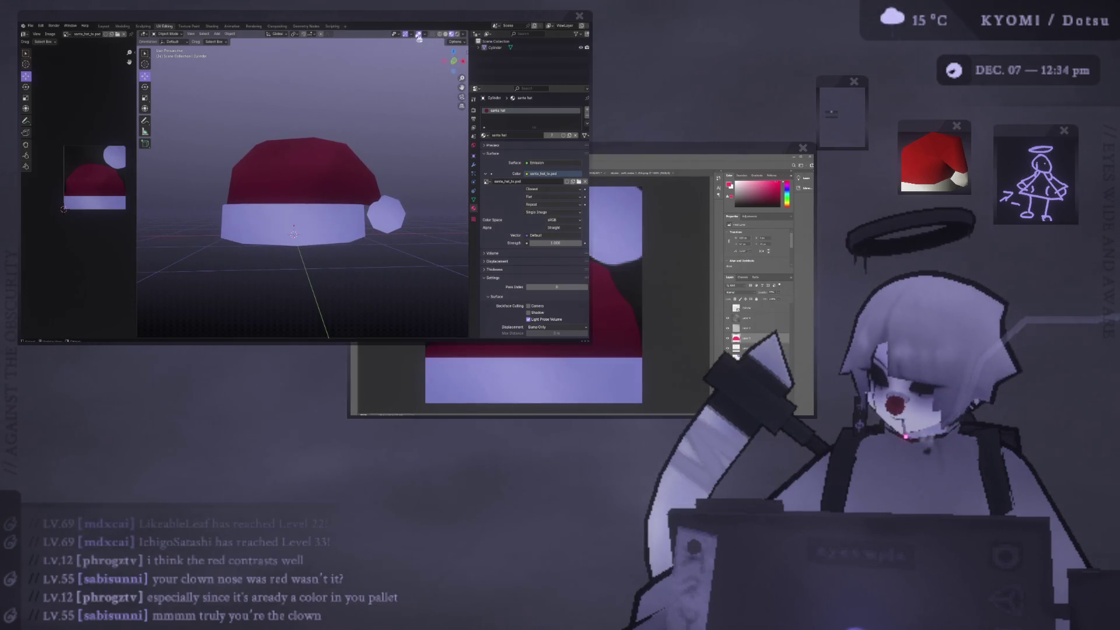
click(443, 36)
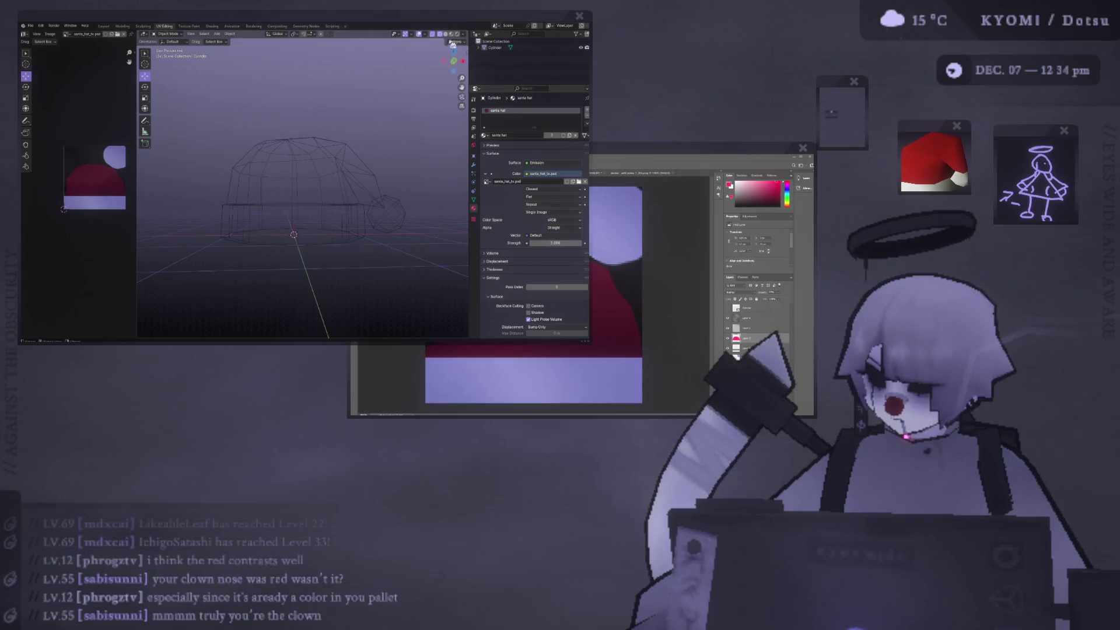
In front wireframe view, box-select the hat's dome and move it along Z
click(456, 35)
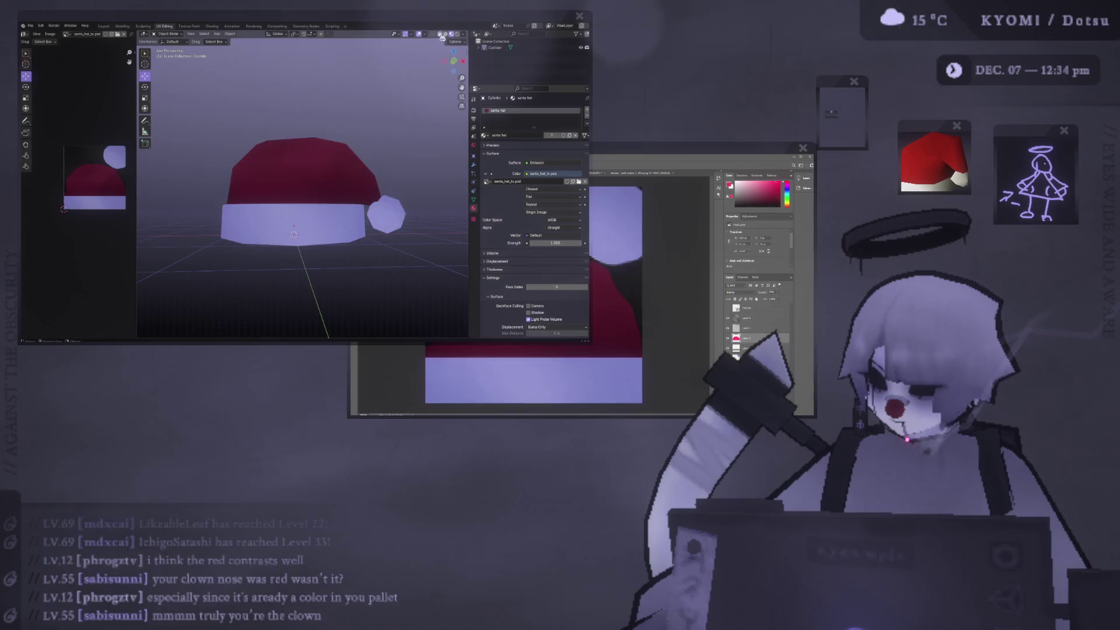
click(443, 37)
key(Tab)
key(KP_1)
drag(210, 124, 411, 192)
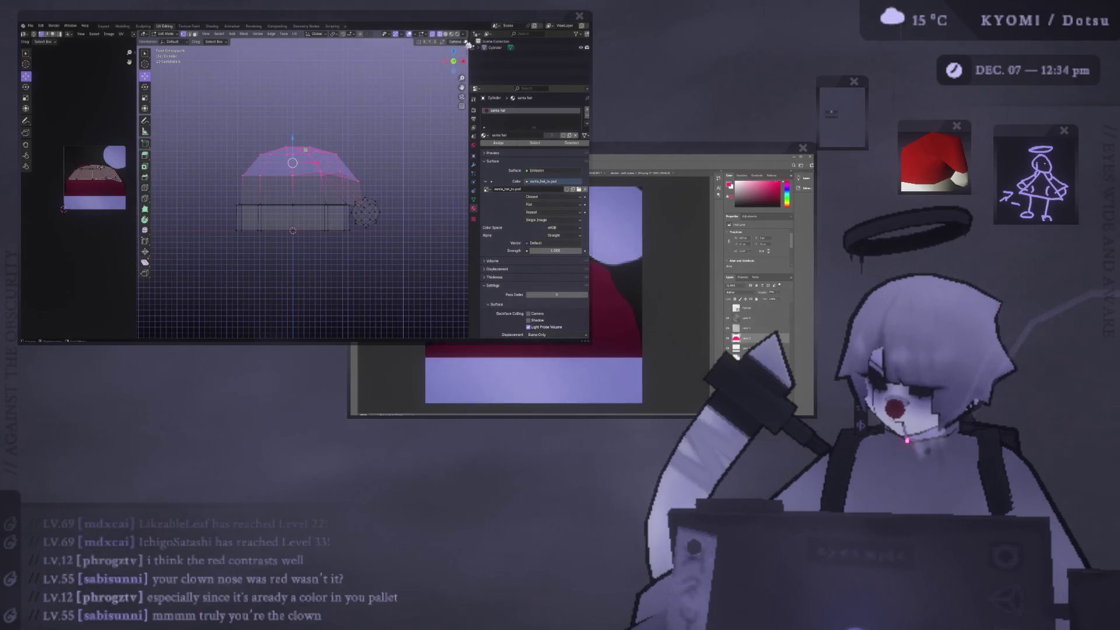
click(446, 34)
drag(292, 137, 295, 130)
key(Tab)
Save santa_hat.blend, review the hat from above with overlays toggled, and switch to Photoshop
mouse_move(295, 130)
middle_down()
mouse_move(222, 165)
mouse_move(398, 161)
mouse_move(362, 192)
mouse_move(207, 186)
middle_up()
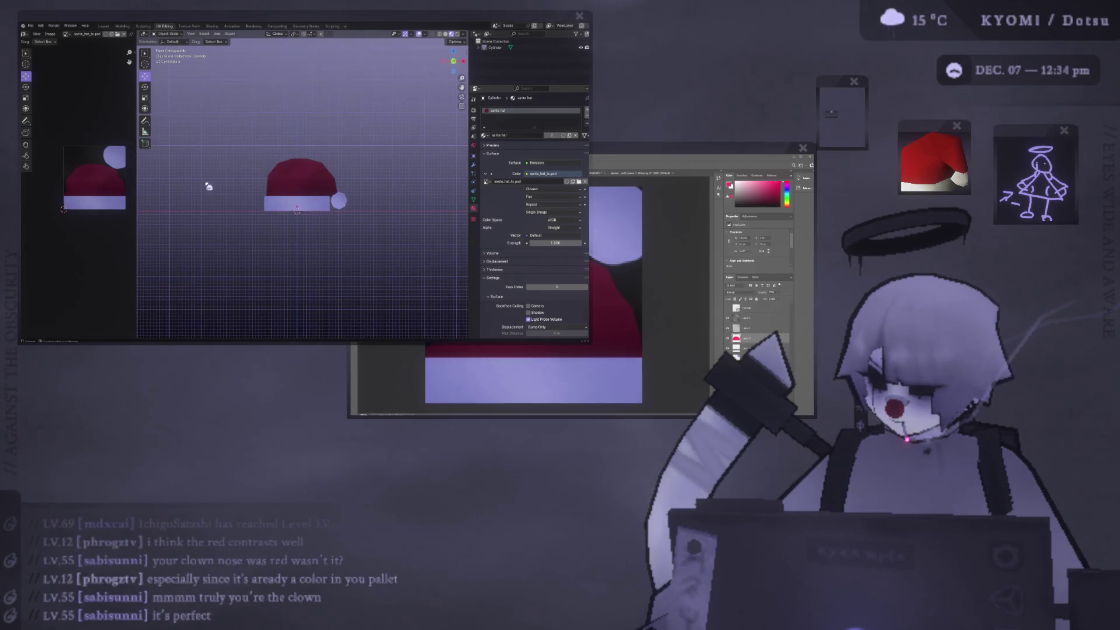
scroll(239, 188, up, 3)
key(ctrl+s)
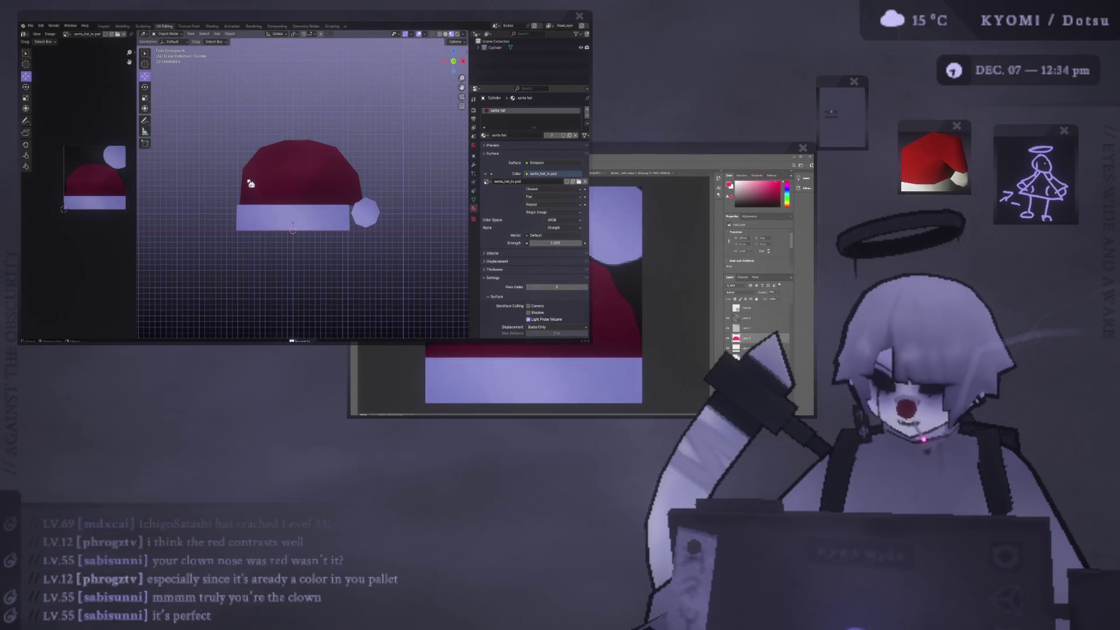
middle_drag(250, 192, 434, 46)
click(424, 35)
scroll(305, 181, down, 3)
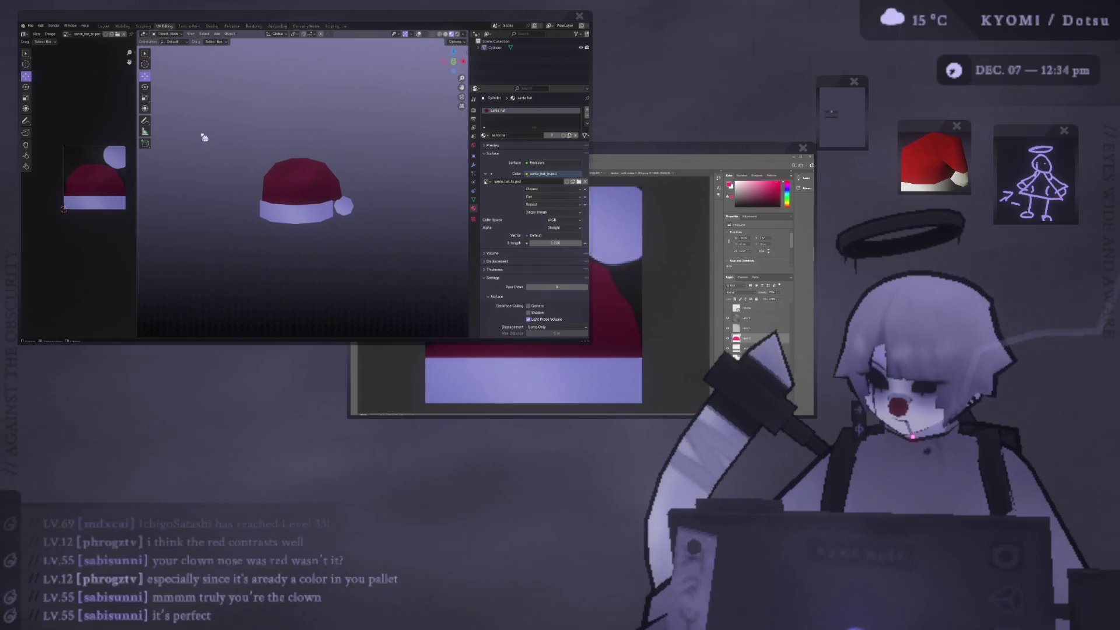
click(418, 35)
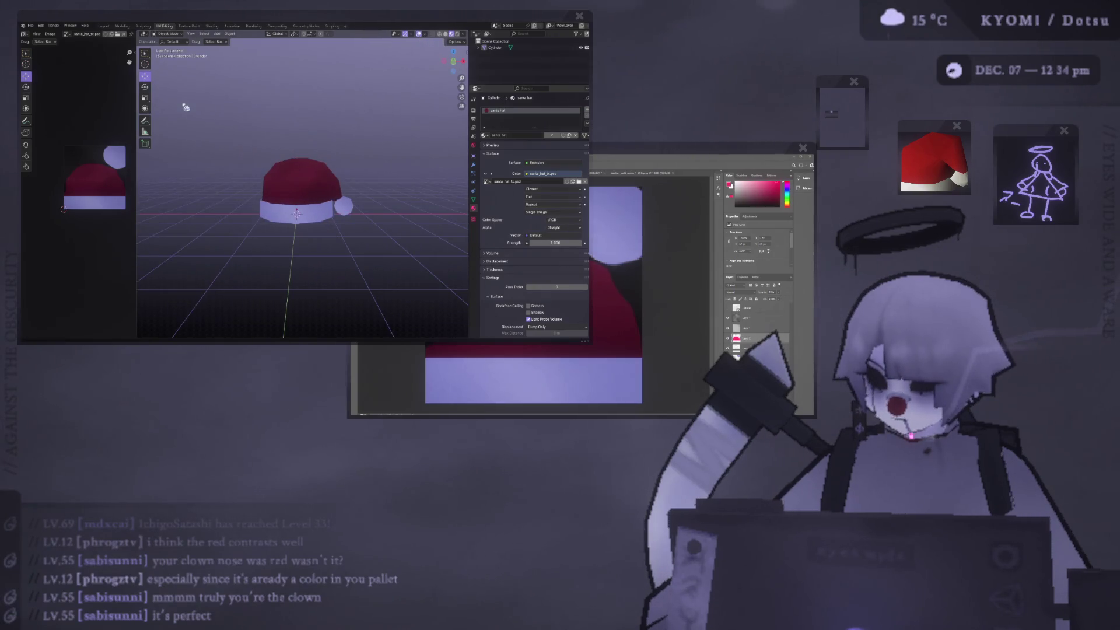
key(alt+Tab)
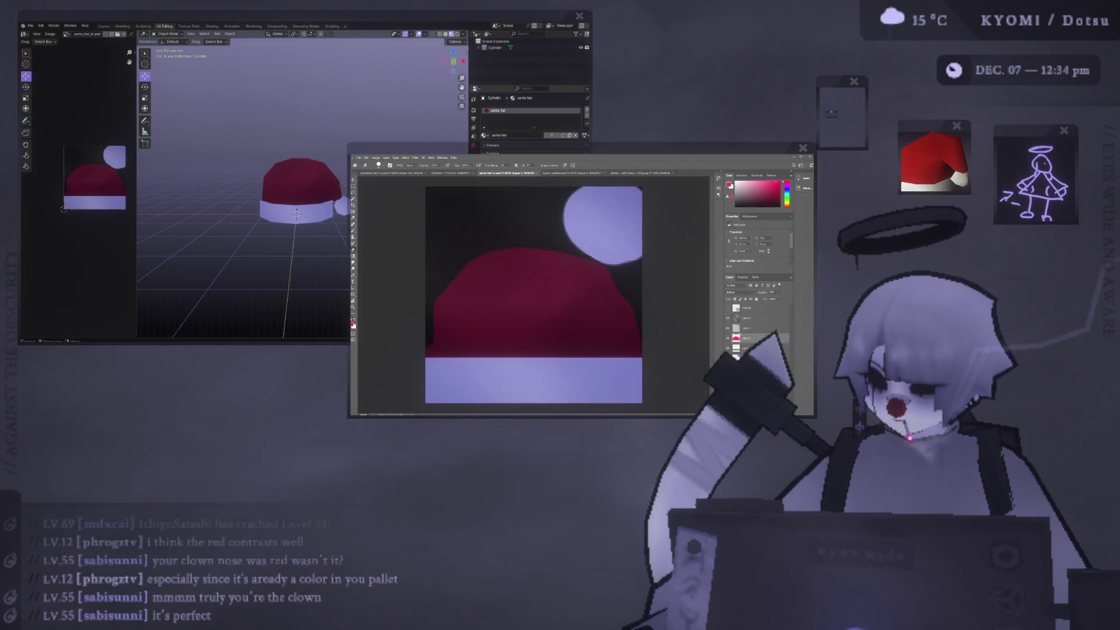
key(alt+Tab)
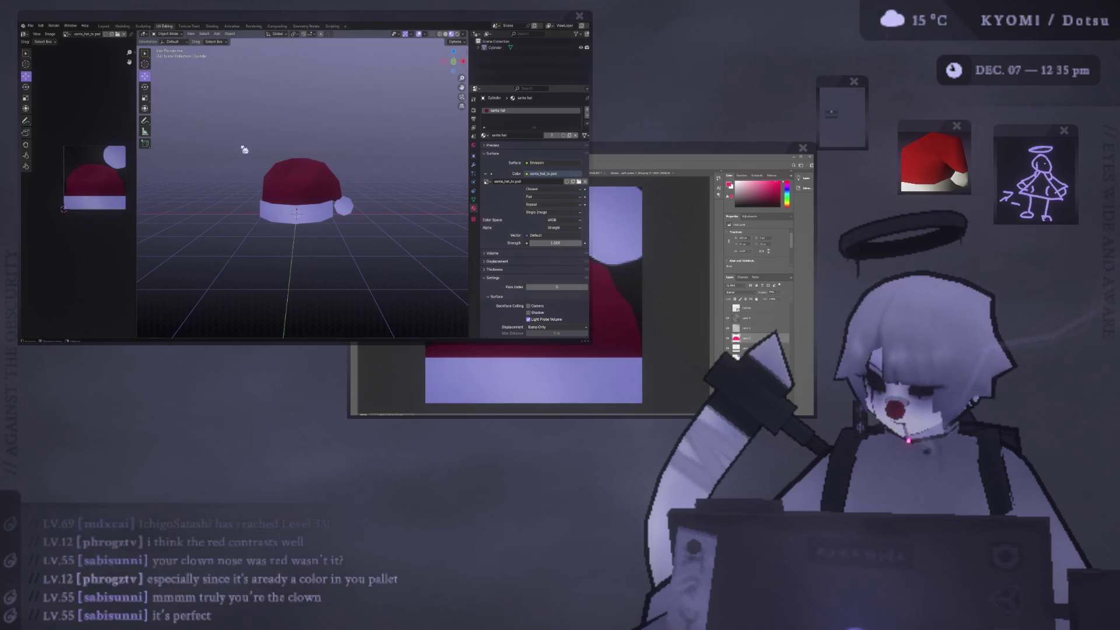
key(alt+Tab)
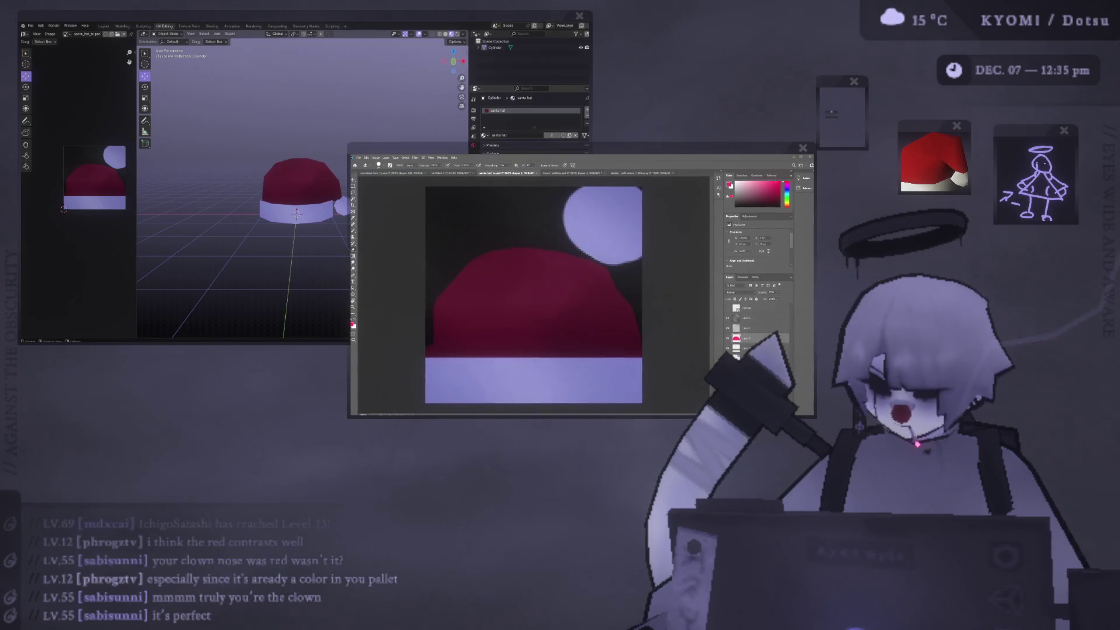
key(alt+Tab)
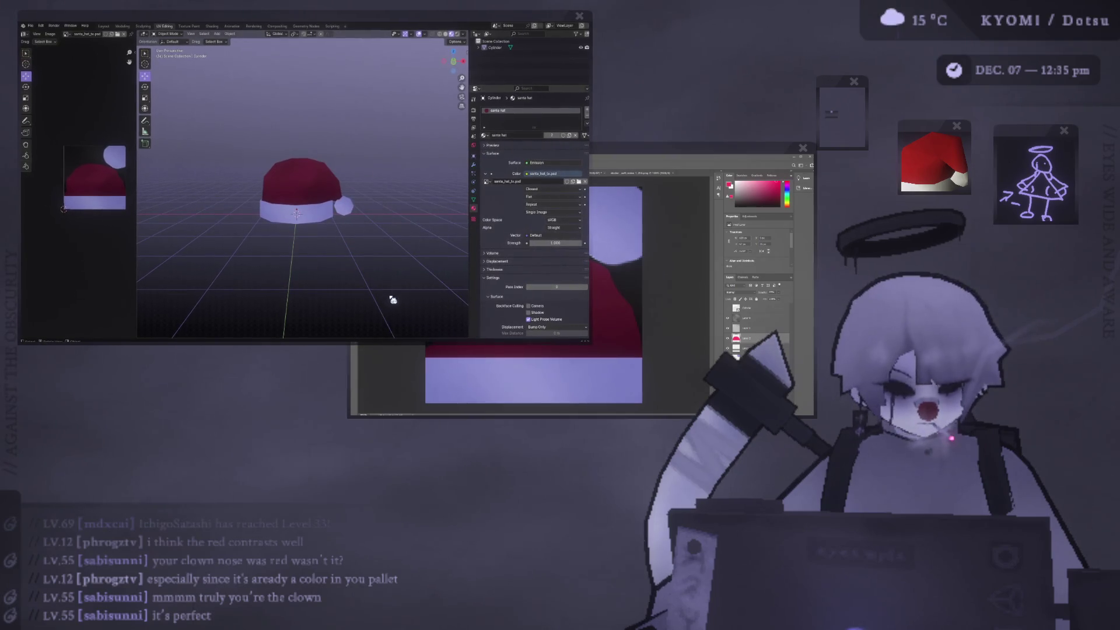
key(alt+Tab)
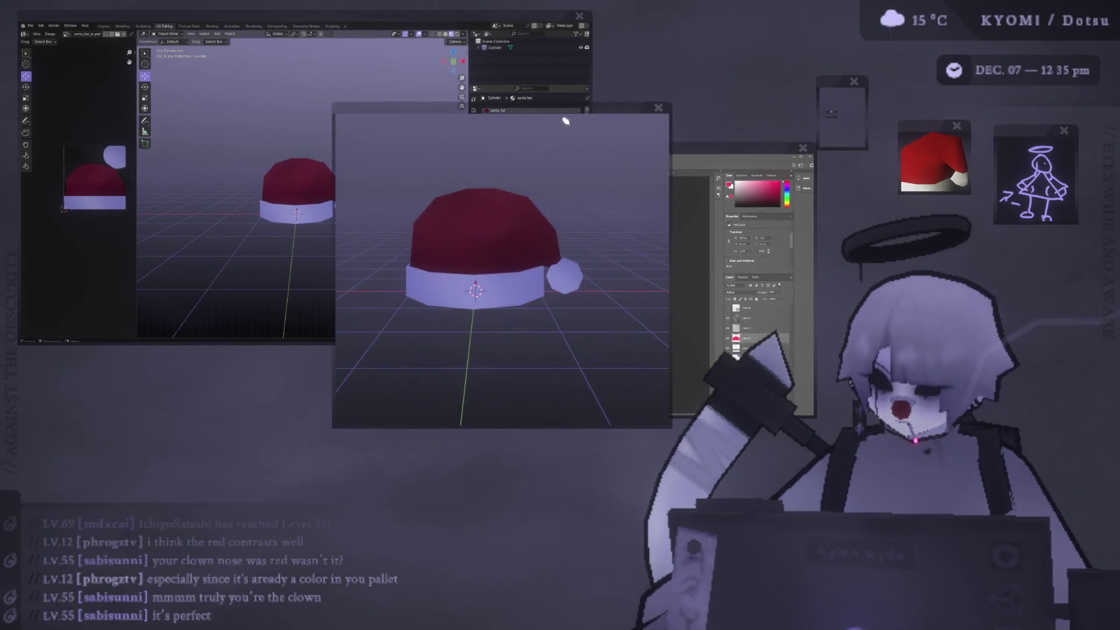
key(alt+Tab)
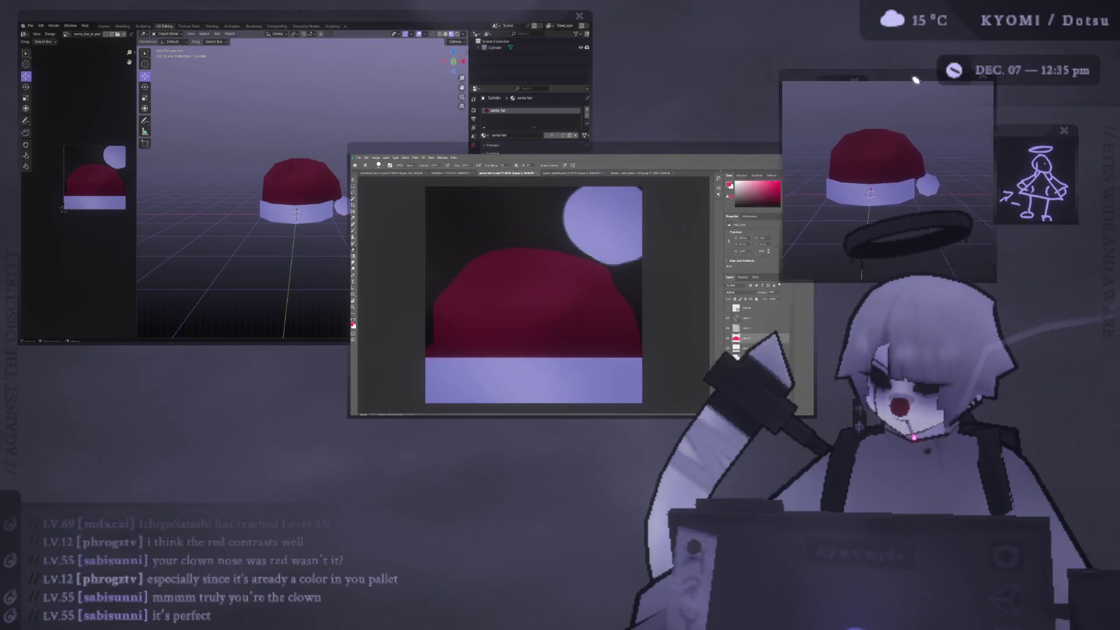
drag(908, 77, 969, 86)
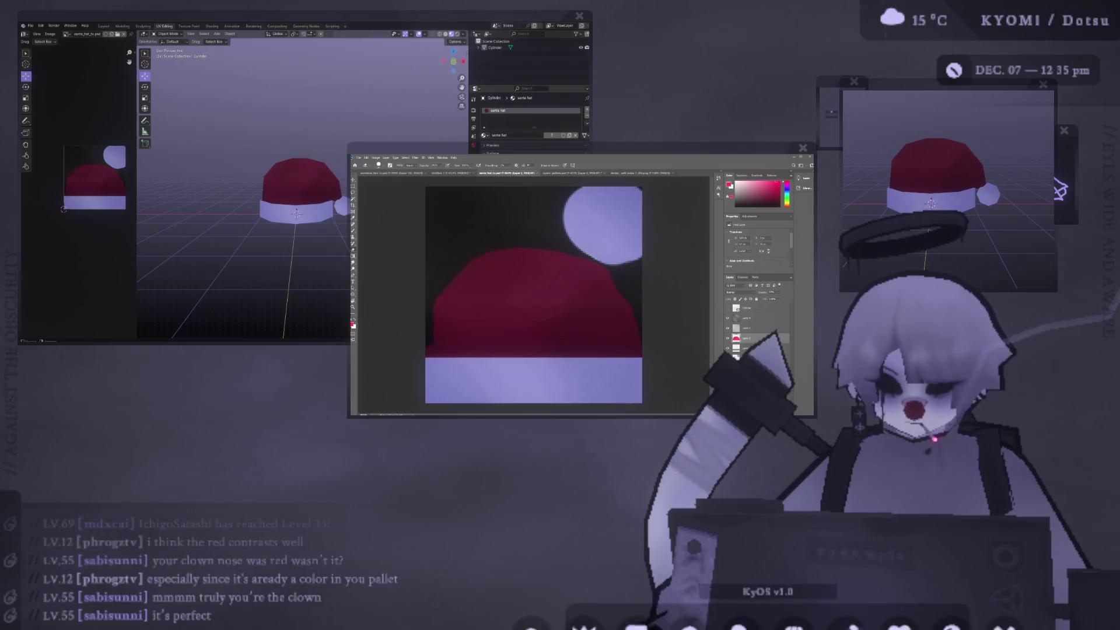
key(alt+Tab)
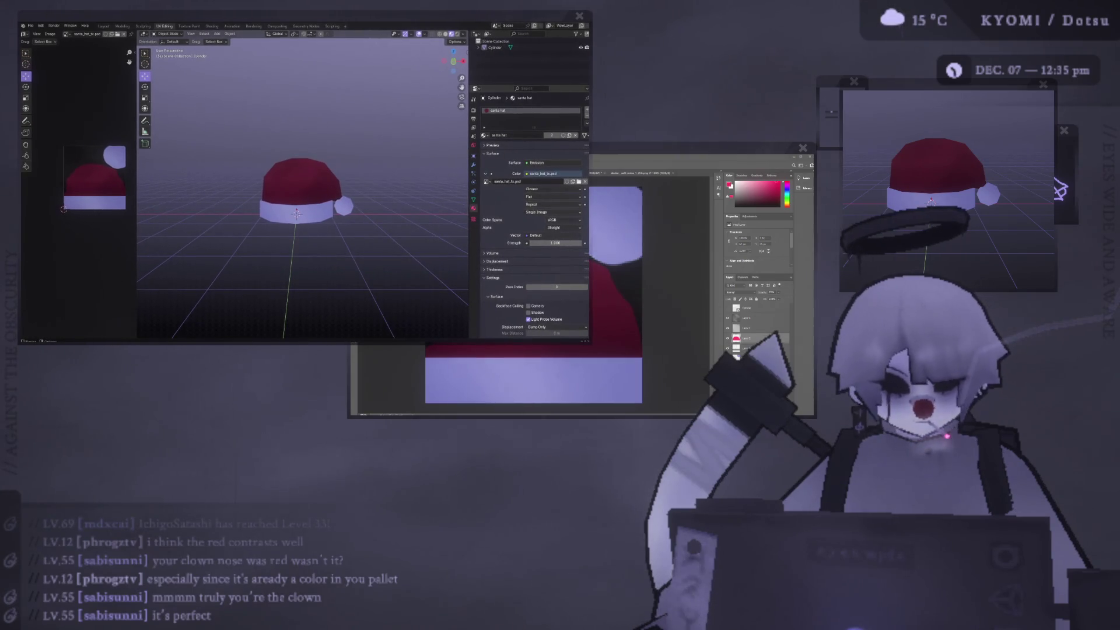
key(alt+Tab)
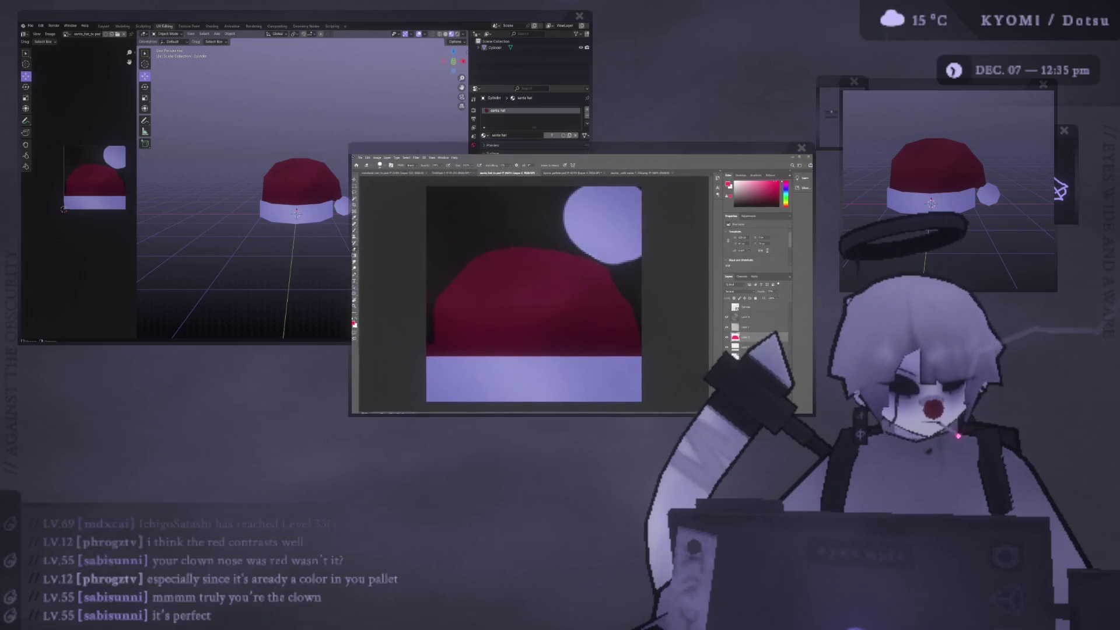
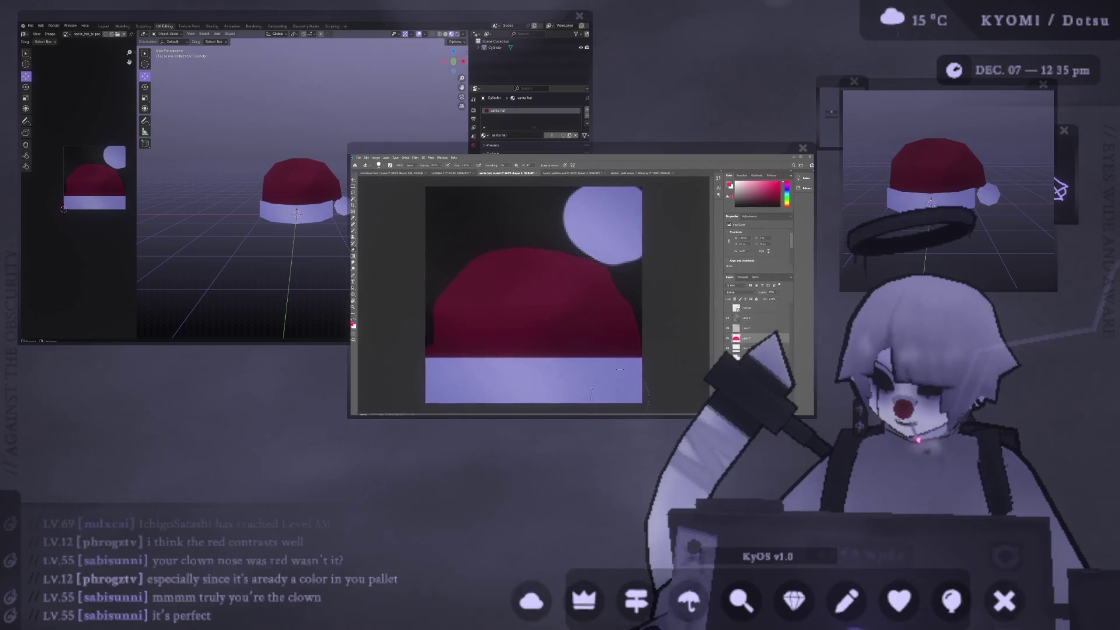
Rename the hat's Cylinder object to santa_hat
click(66, 50)
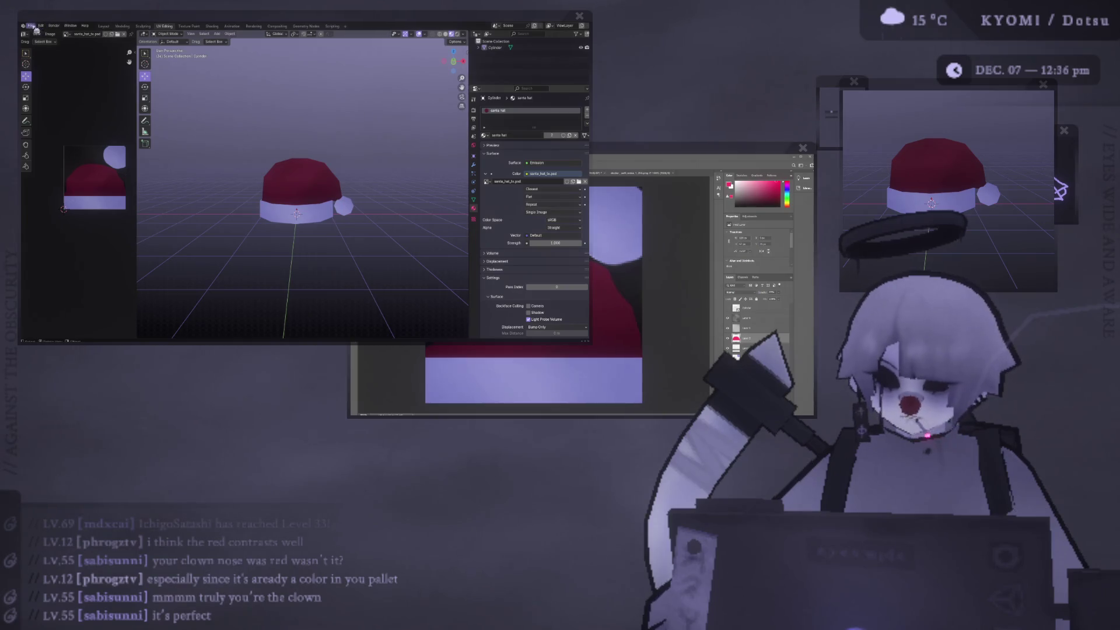
click(493, 47)
text(santa_hat)
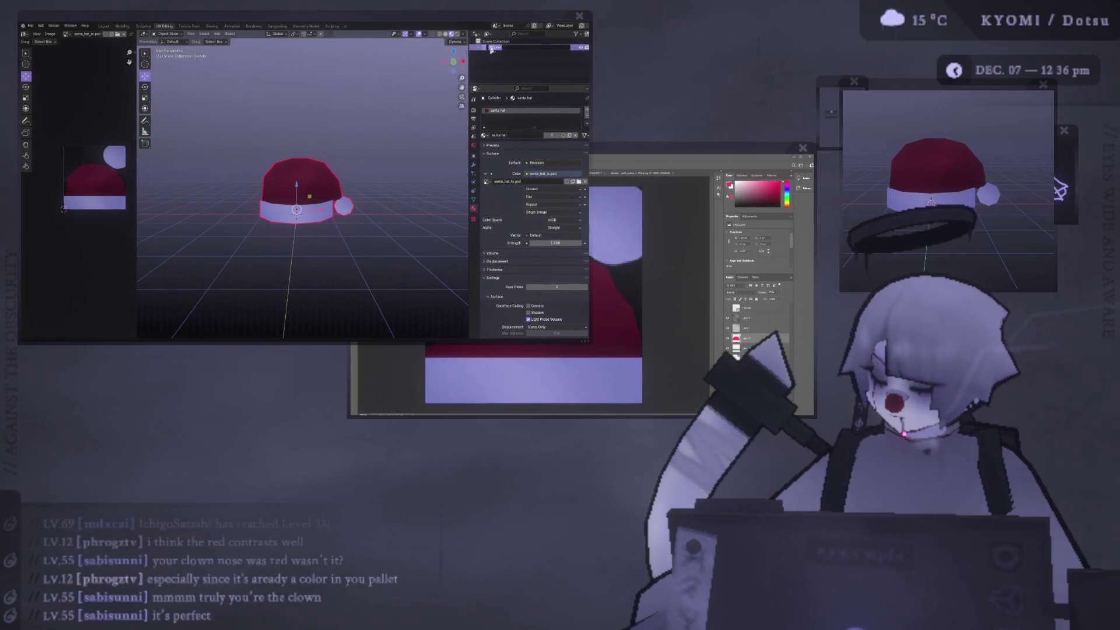
key(Return)
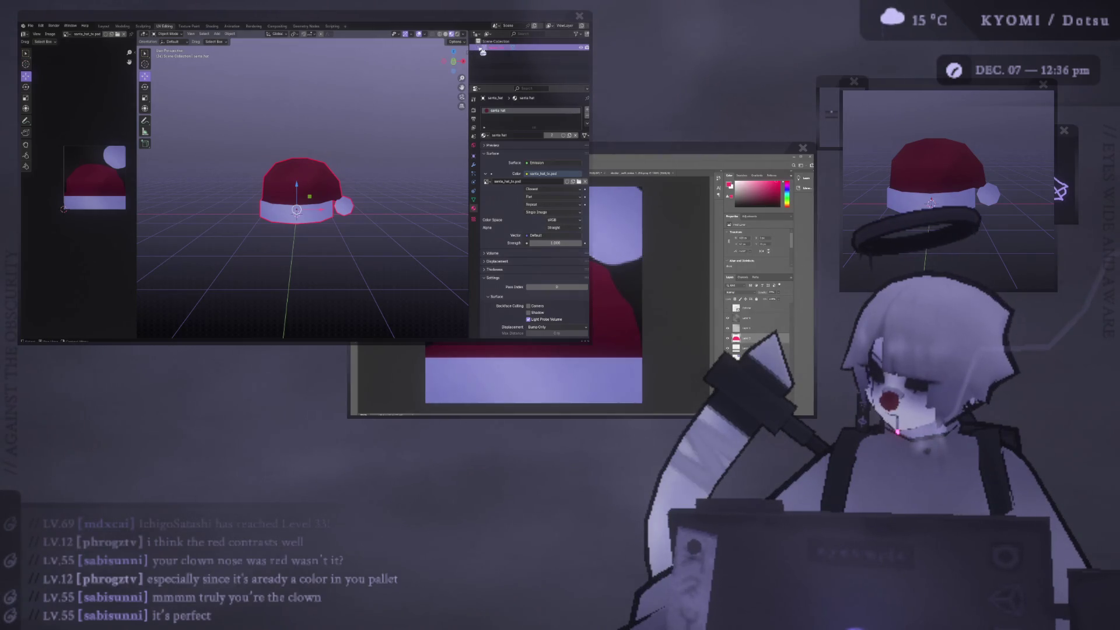
Rename the collection holding the hat to Santa Hat
click(481, 47)
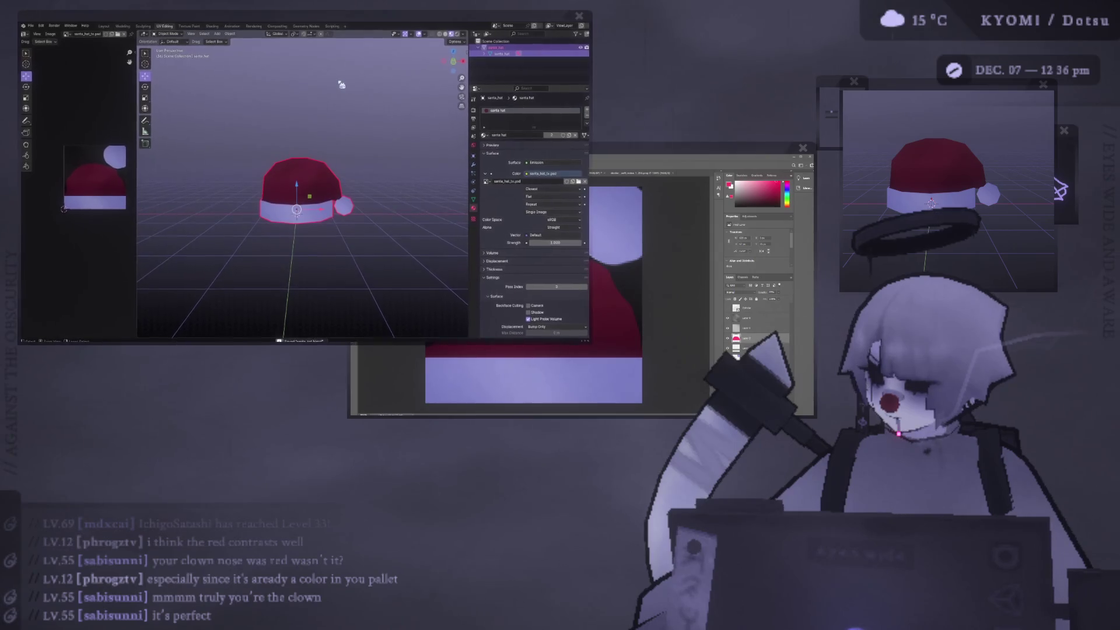
double_click(501, 48)
text(Santa Hat)
key(Return)
Reselect the hat and save the file as santa_hat.blend
click(505, 59)
click(503, 54)
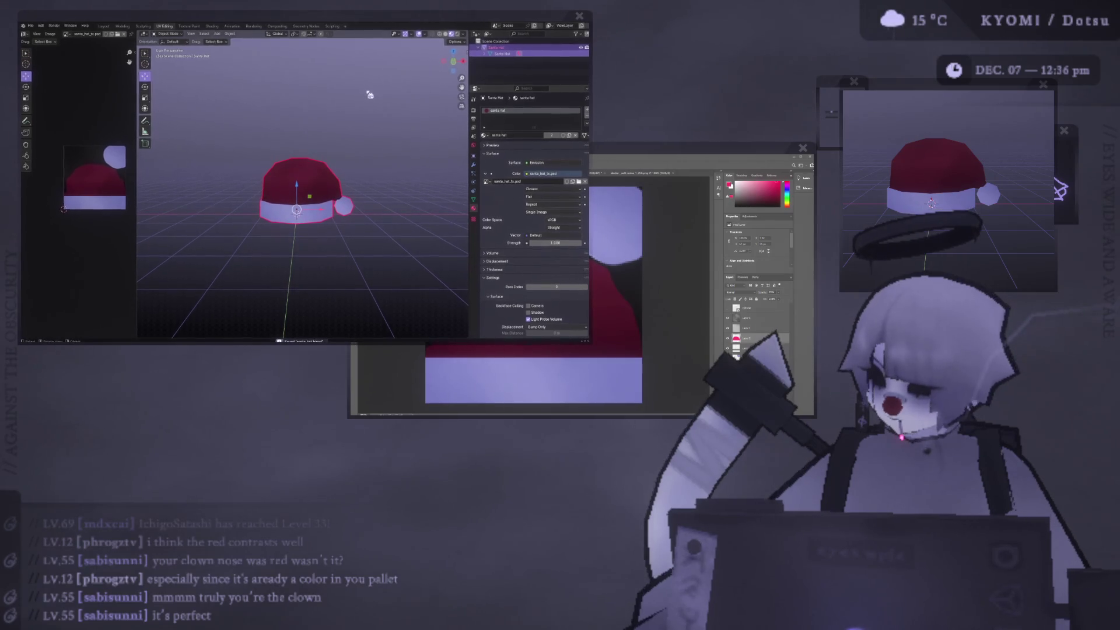
key(ctrl+s)
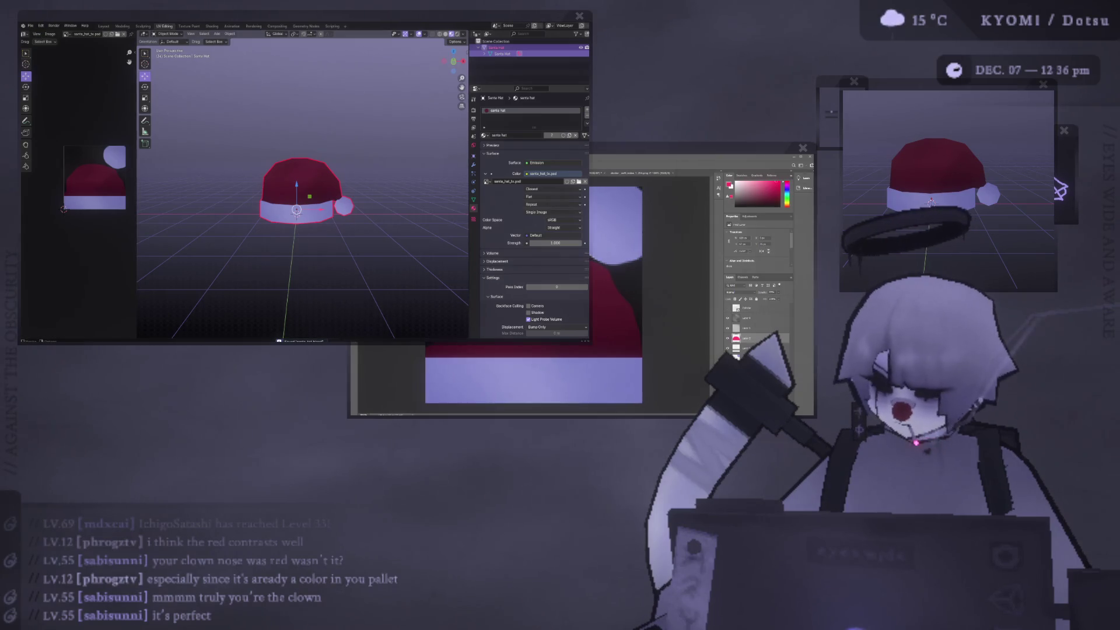
click(541, 170)
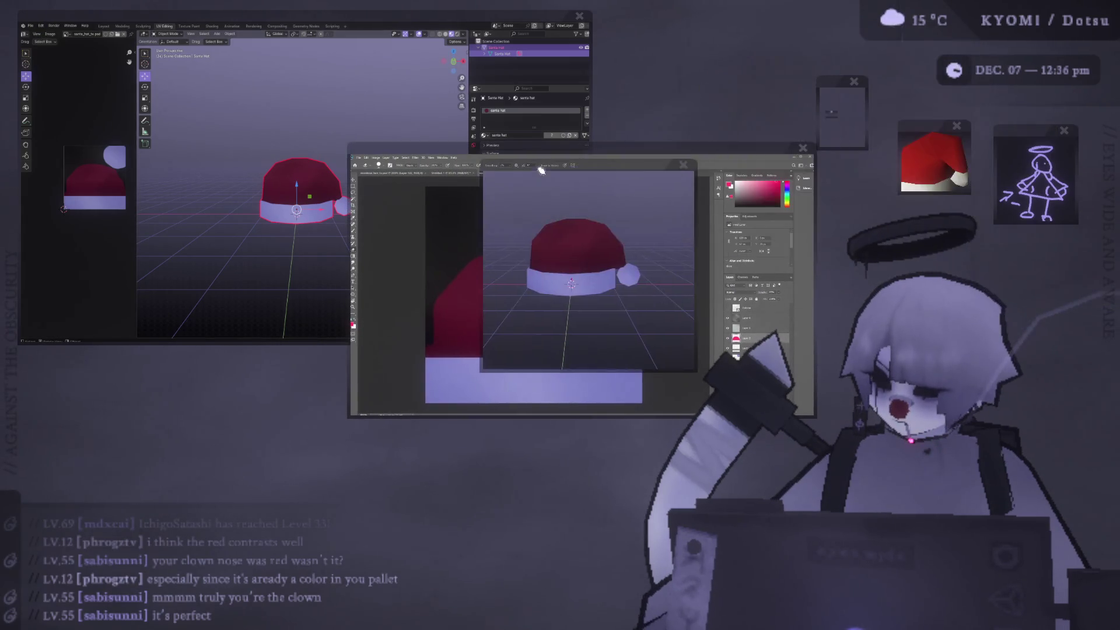
Place the hat render preview beside the clock and move the floating panel and angel drawing aside
drag(541, 170, 669, 103)
mouse_move(794, 105)
mouse_down()
mouse_move(857, 65)
mouse_move(752, 65)
mouse_move(687, 88)
mouse_up()
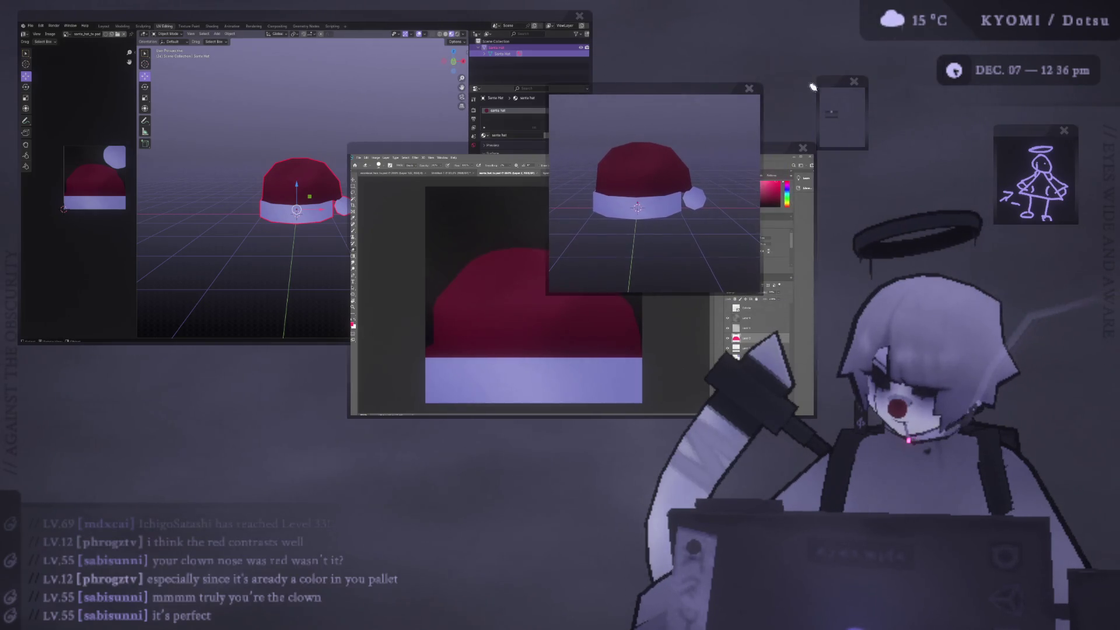
drag(812, 87, 708, 40)
mouse_move(681, 94)
mouse_down()
mouse_move(877, 68)
mouse_move(845, 63)
mouse_up()
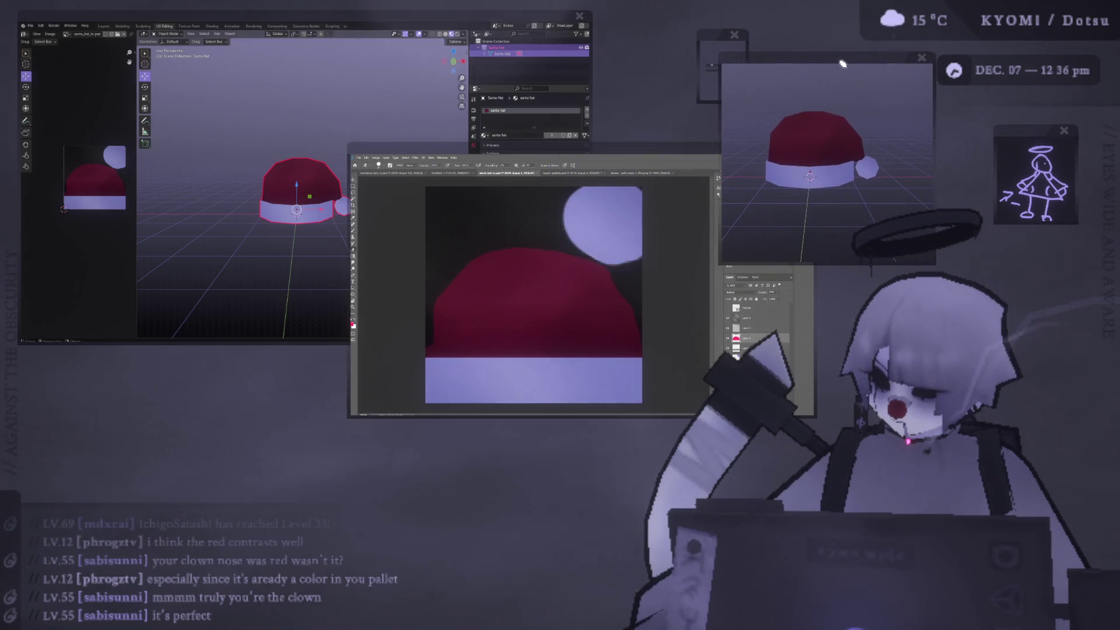
drag(716, 36, 706, 34)
drag(1023, 137, 968, 127)
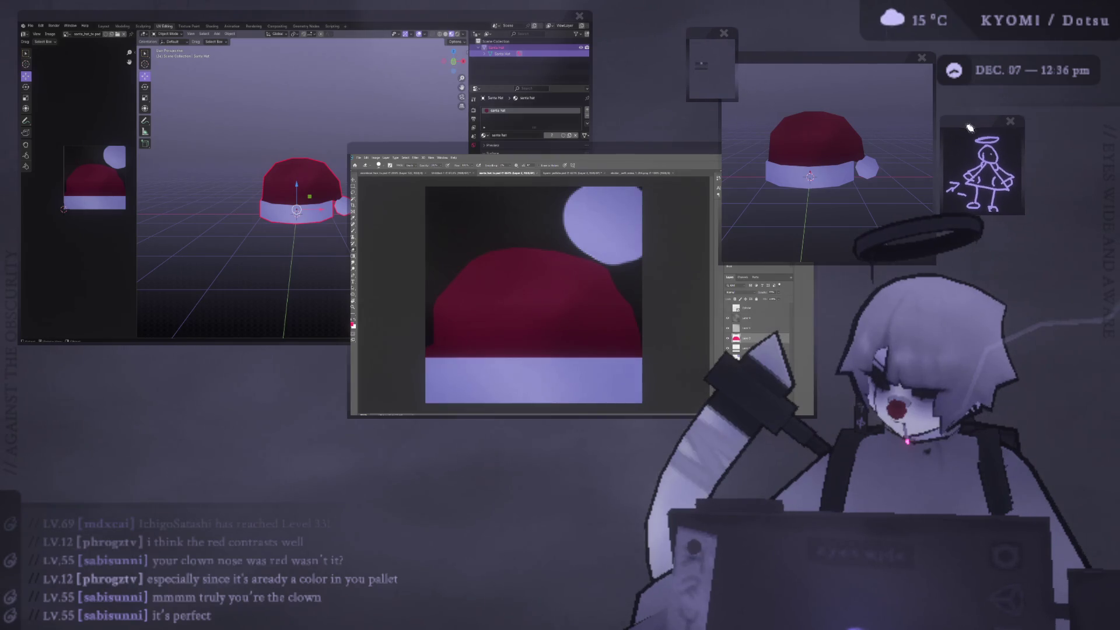
scroll(823, 146, down, 2)
Shift Photoshop left and bring the Blender window forward, enlarged and repositioned down-right
drag(638, 147, 502, 159)
drag(322, 8, 337, 25)
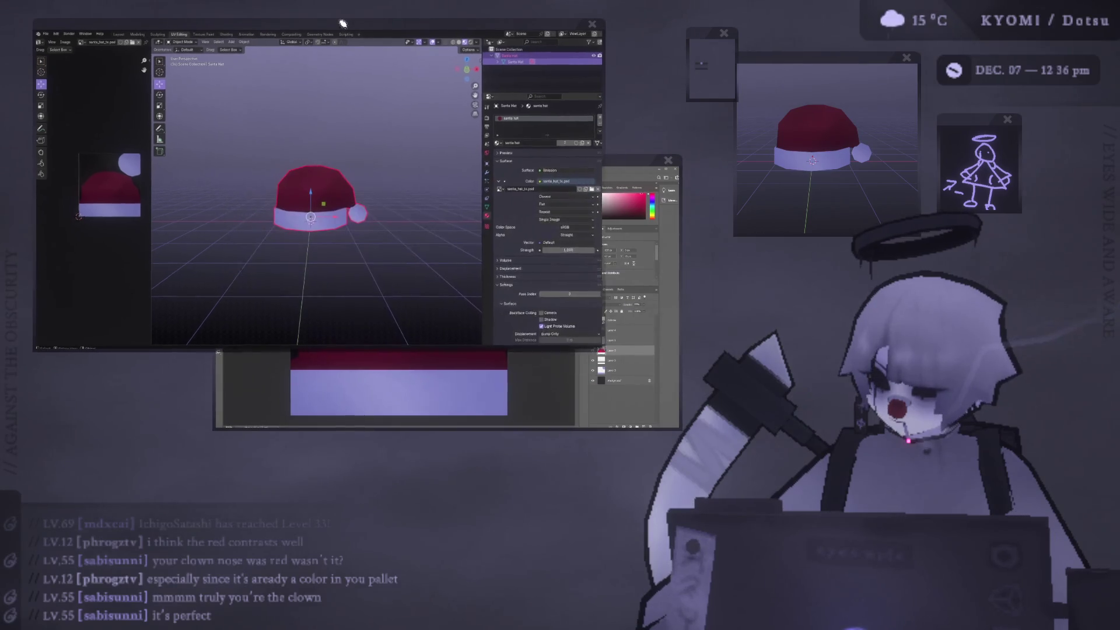
scroll(391, 110, up, 1)
drag(461, 31, 493, 38)
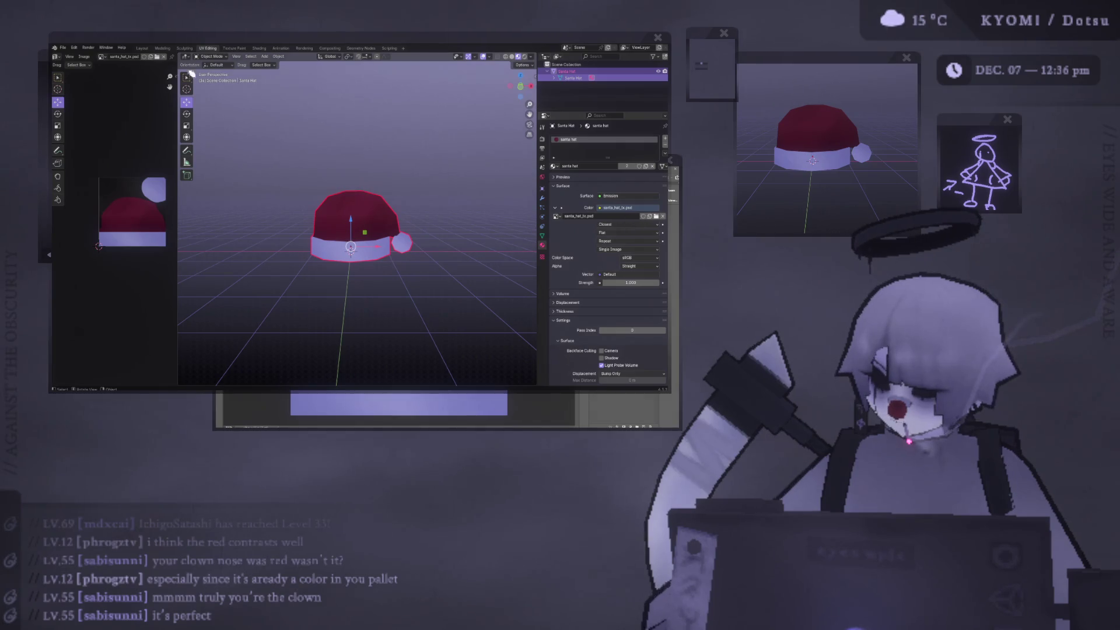
click(45, 76)
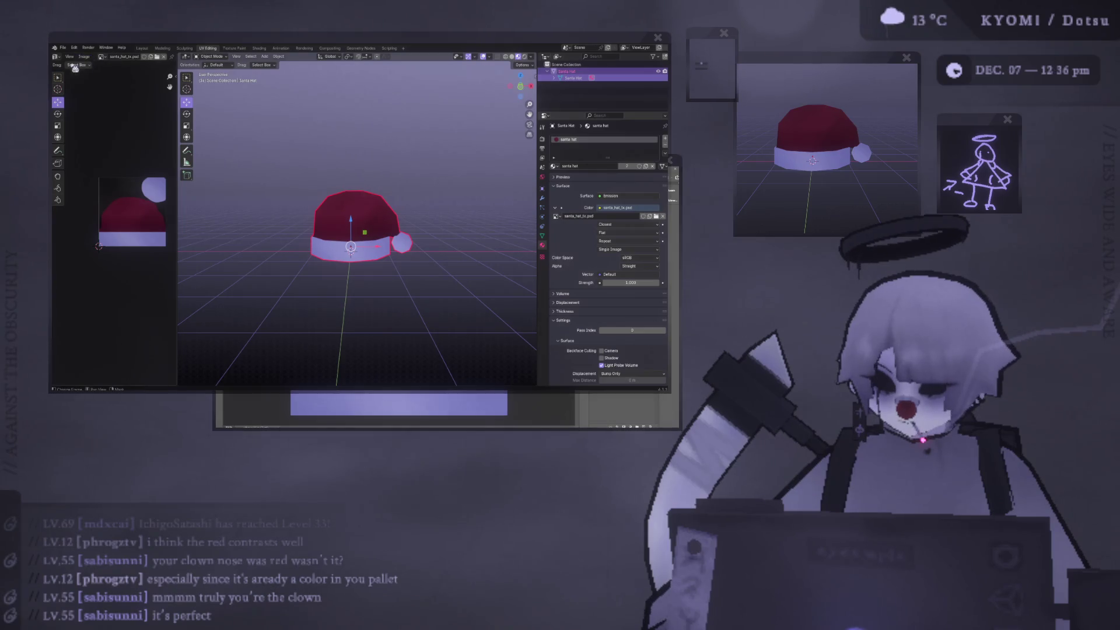
click(63, 47)
Start a new General scene and delete its camera and light
mouse_move(82, 57)
click(146, 57)
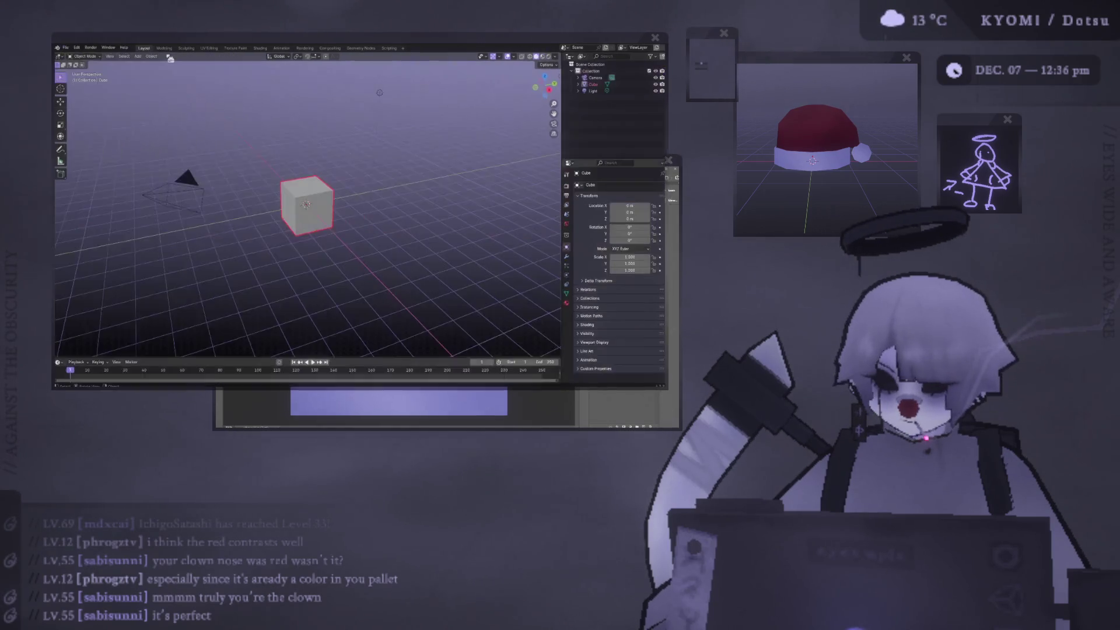
click(169, 187)
key(Delete)
click(380, 93)
key(Delete)
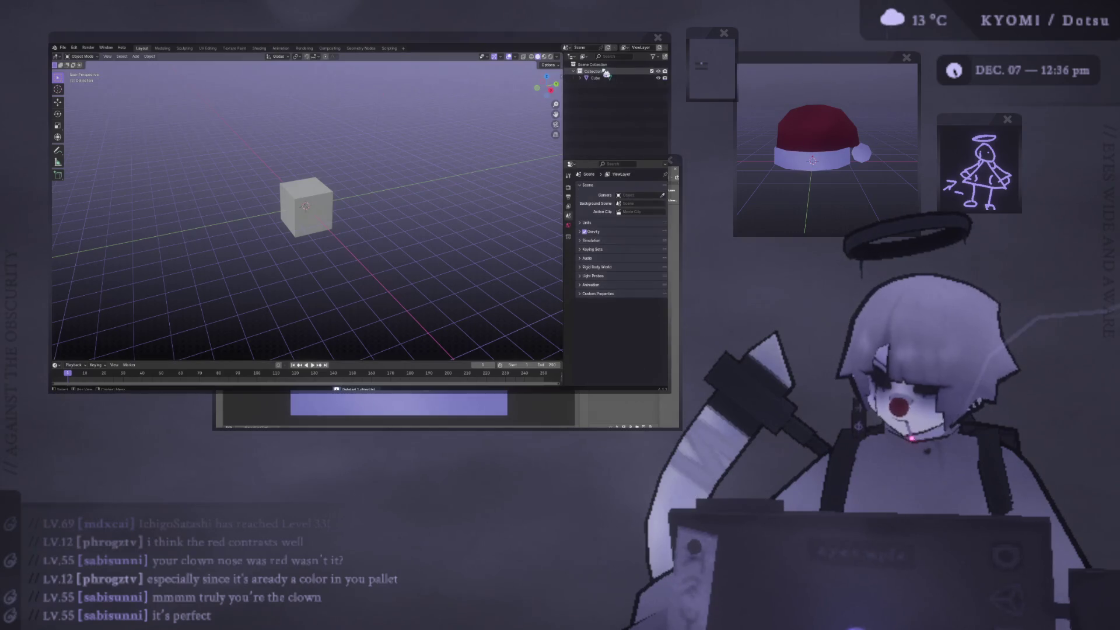
Select the default cube, view it from a lower side angle, then switch to Photoshop
click(306, 204)
mouse_move(306, 204)
middle_down()
mouse_move(327, 192)
mouse_move(315, 215)
middle_up()
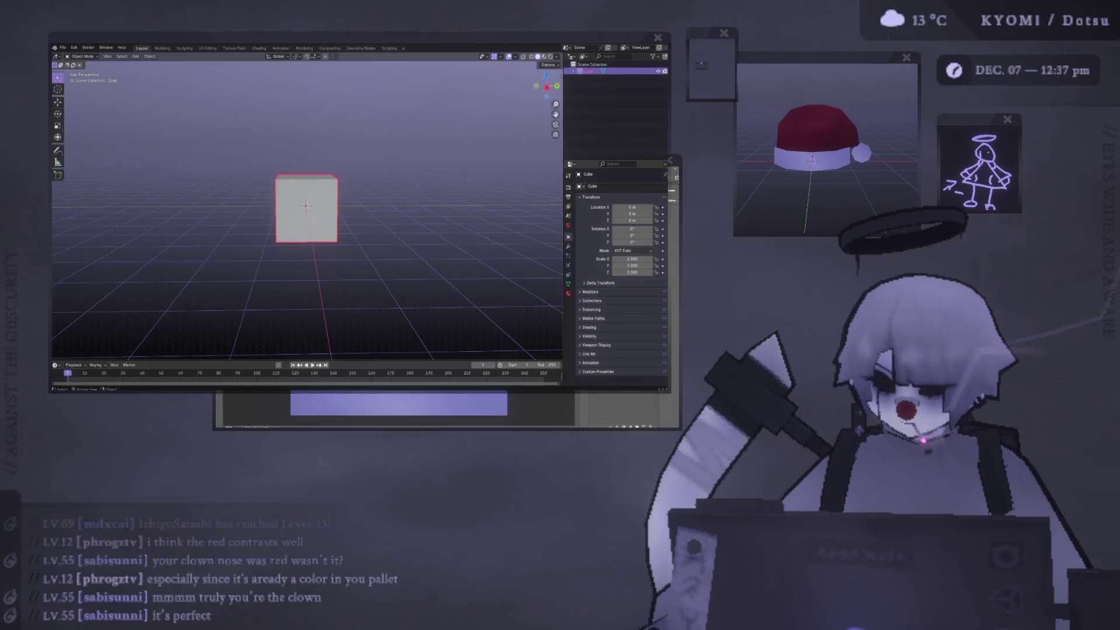
key(alt+Tab)
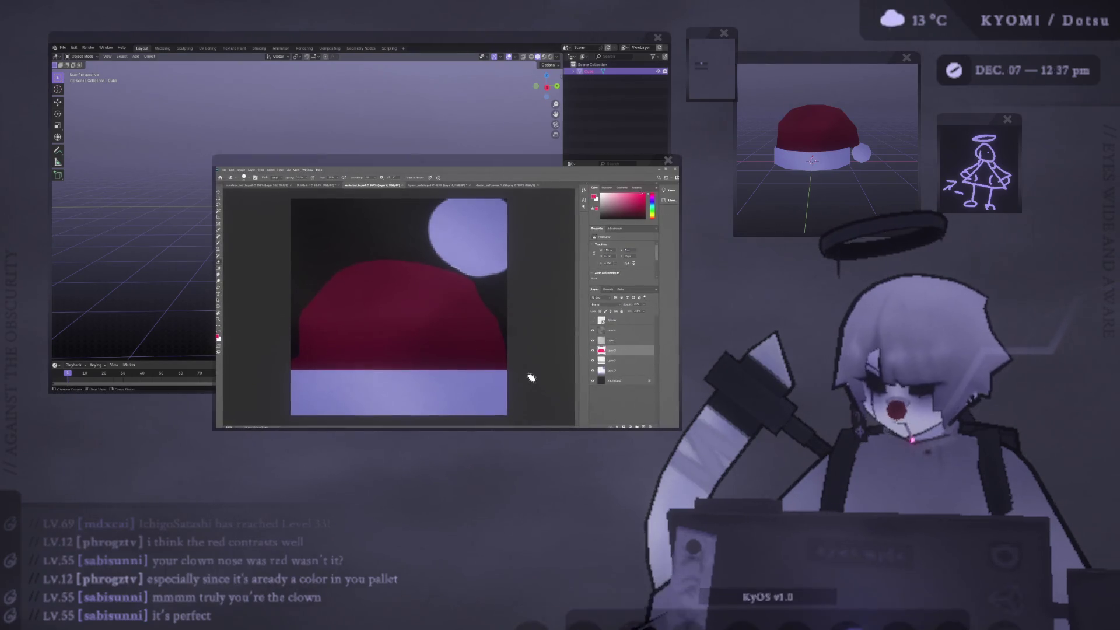
Move the snowy tree render window down and right, then return to Blender
mouse_move(502, 105)
mouse_down()
mouse_move(394, 145)
mouse_move(382, 252)
mouse_move(405, 155)
mouse_move(444, 93)
mouse_up()
scroll(463, 205, down, 2)
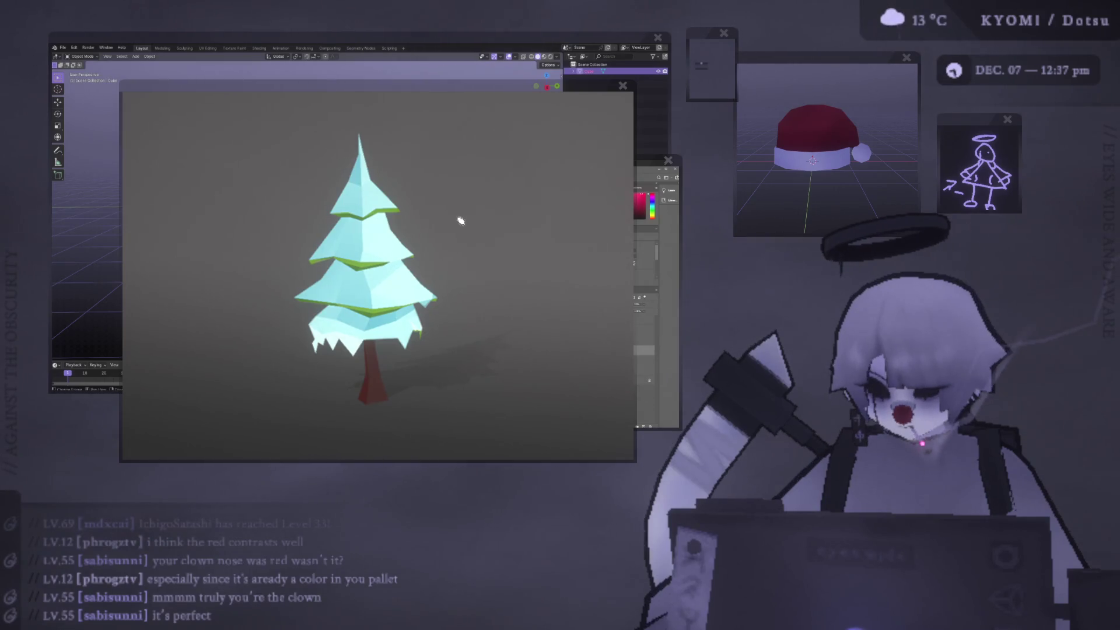
scroll(460, 220, down, 3)
drag(400, 93, 568, 149)
key(alt+Tab)
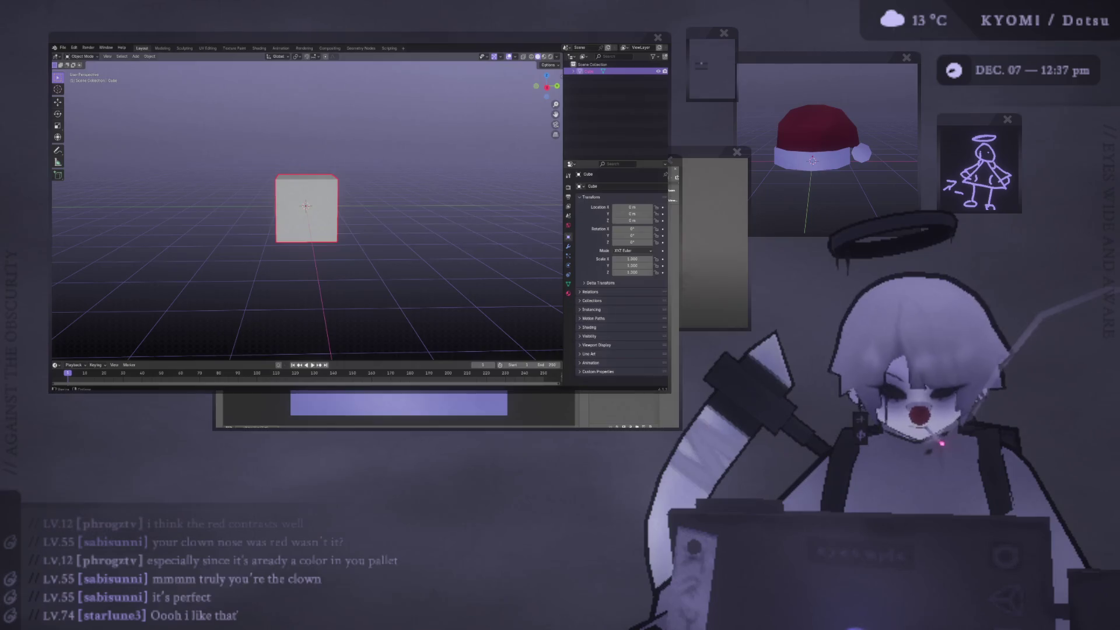
Place the snowy-tree reference beside the red tree render and enlarge it
key(alt+Tab)
click(691, 155)
drag(691, 154, 827, 117)
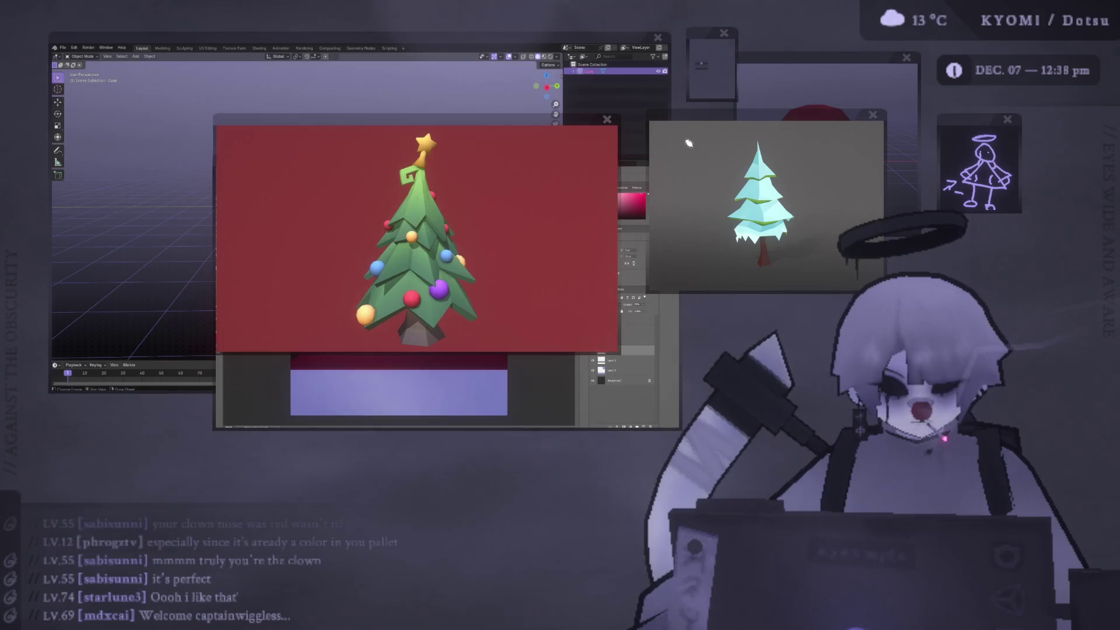
drag(704, 116, 556, 124)
scroll(698, 143, up, 5)
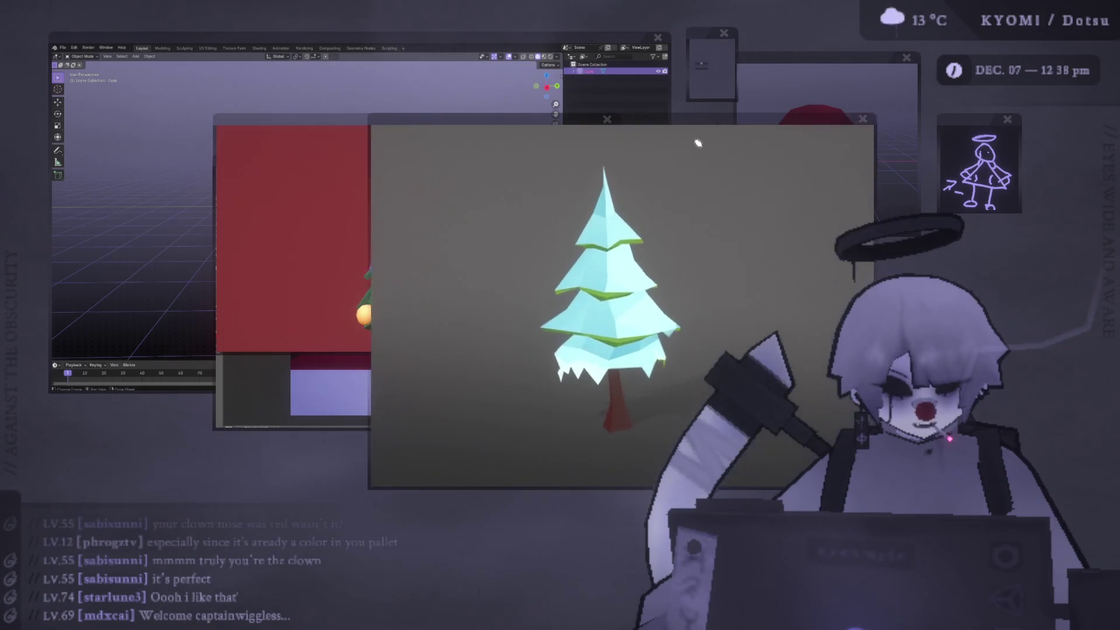
mouse_move(690, 123)
mouse_down()
mouse_move(568, 82)
mouse_move(667, 74)
mouse_move(712, 88)
mouse_up()
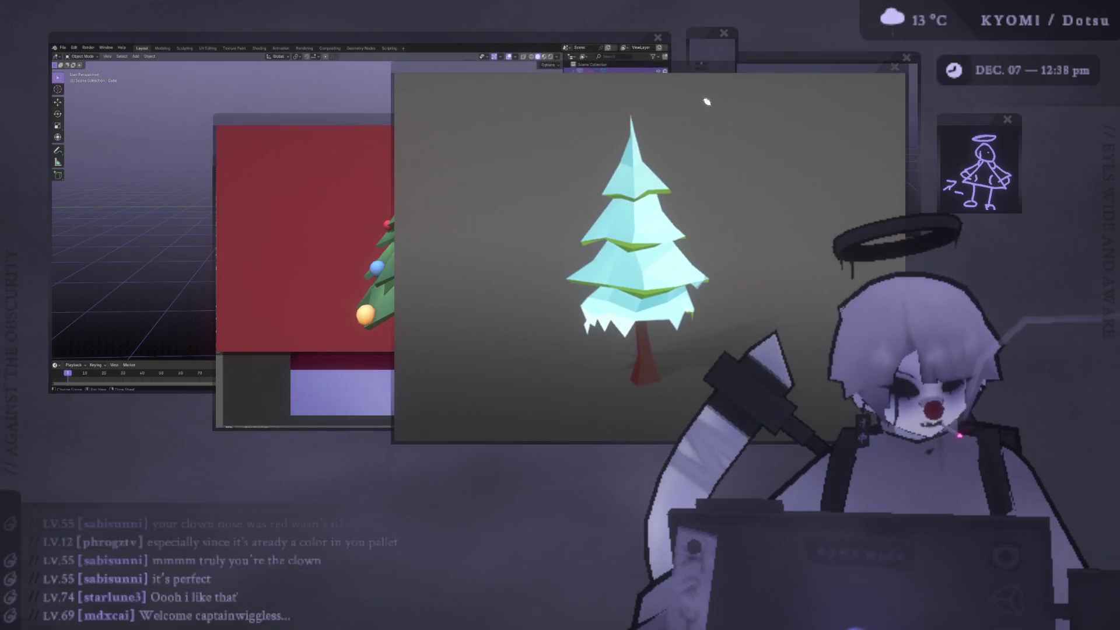
Shrink the red-tree reference and park it at the right beside the snowy-tree view
scroll(644, 231, down, 1)
scroll(644, 229, down, 1)
drag(649, 71, 744, 75)
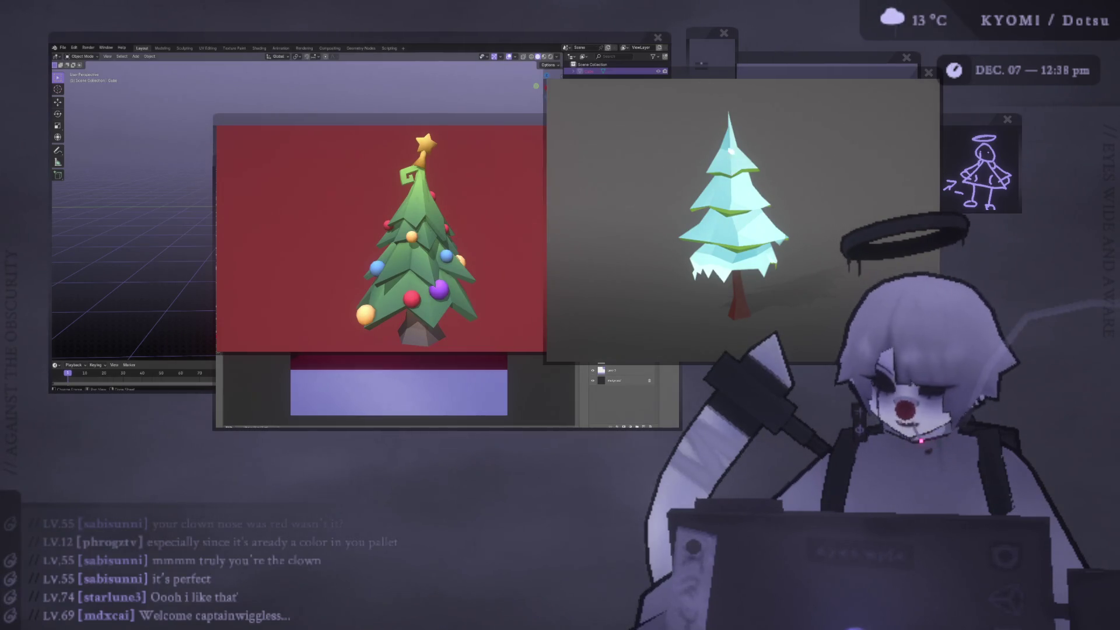
scroll(736, 175, down, 1)
mouse_move(520, 119)
mouse_down()
mouse_move(512, 145)
mouse_move(563, 274)
mouse_up()
scroll(494, 264, down, 3)
mouse_move(494, 265)
mouse_down()
mouse_move(715, 245)
mouse_move(1063, 178)
mouse_up()
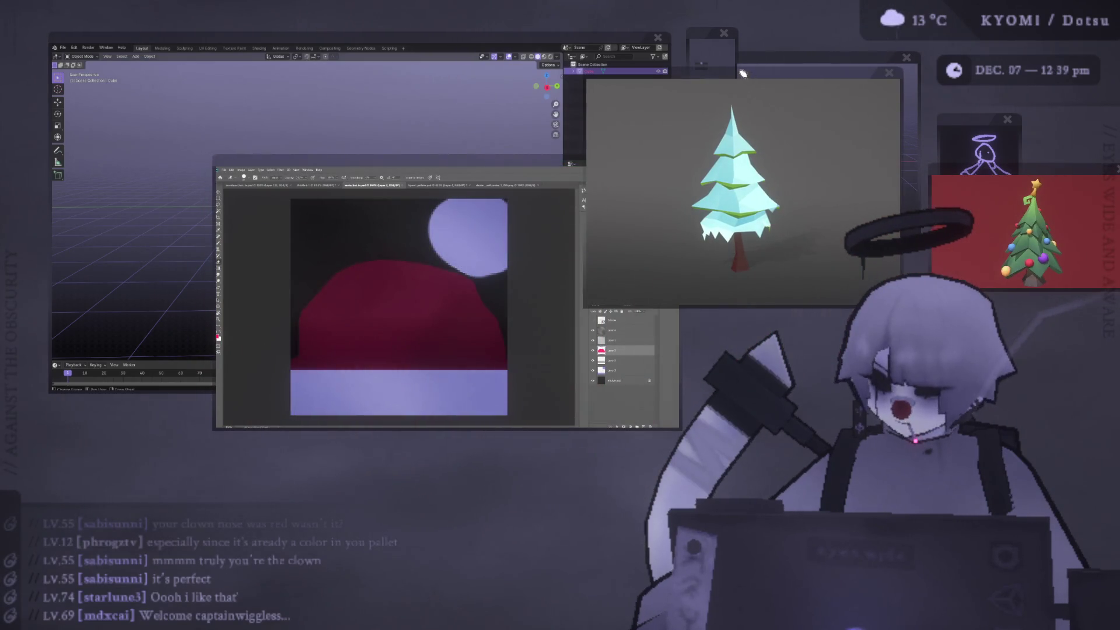
Shift the snowy-tree preview right to uncover the viewport and raise Blender to the front
scroll(744, 73, up, 3)
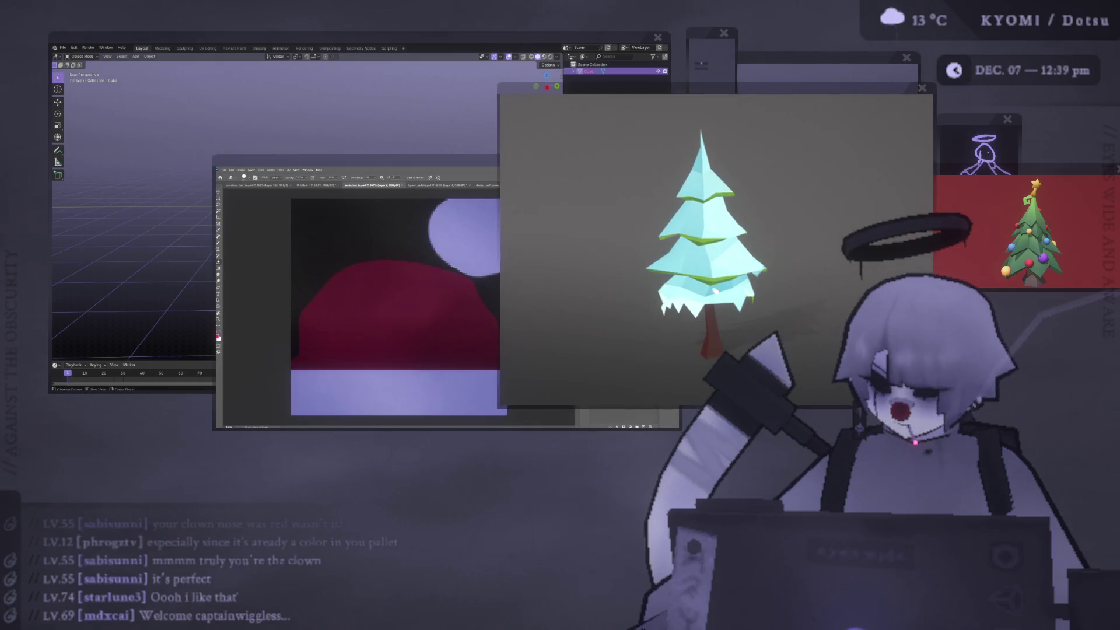
drag(737, 93, 719, 69)
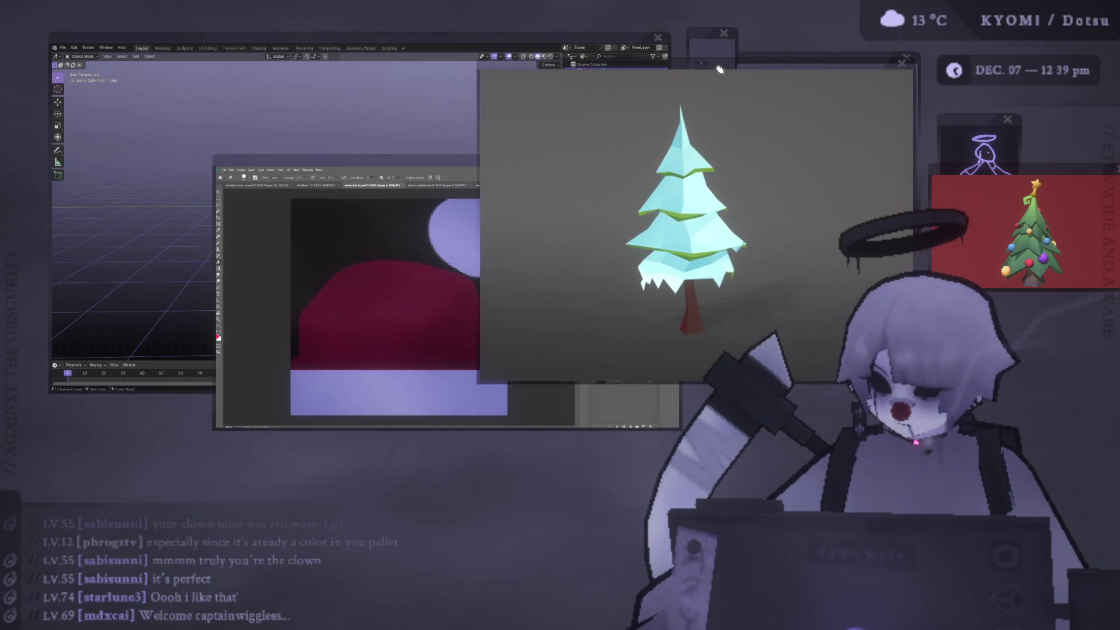
drag(719, 69, 780, 60)
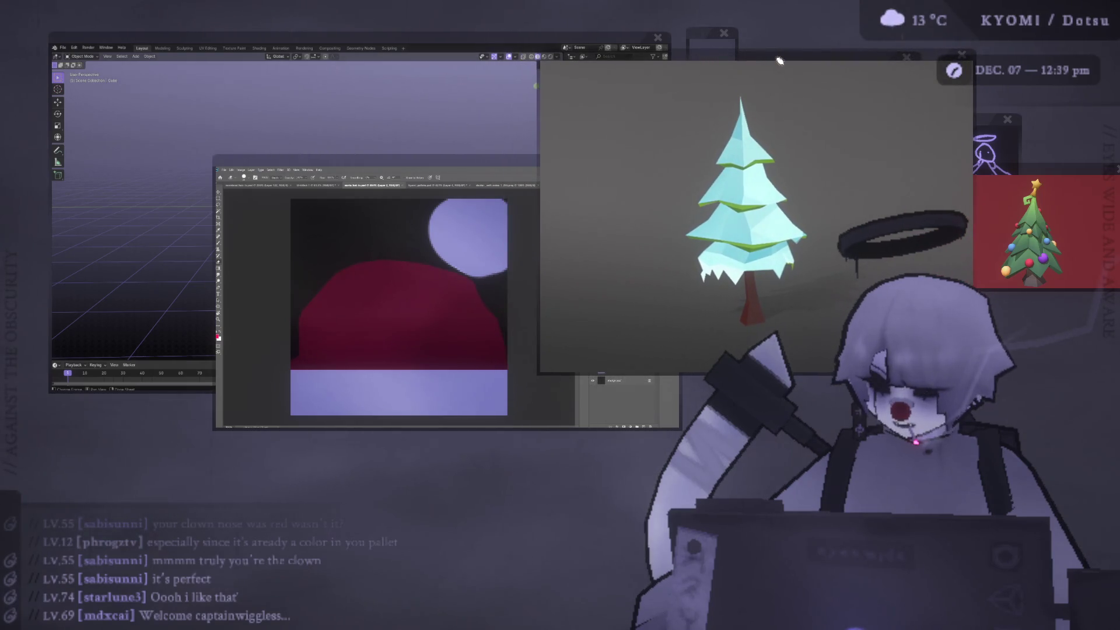
drag(779, 62, 772, 70)
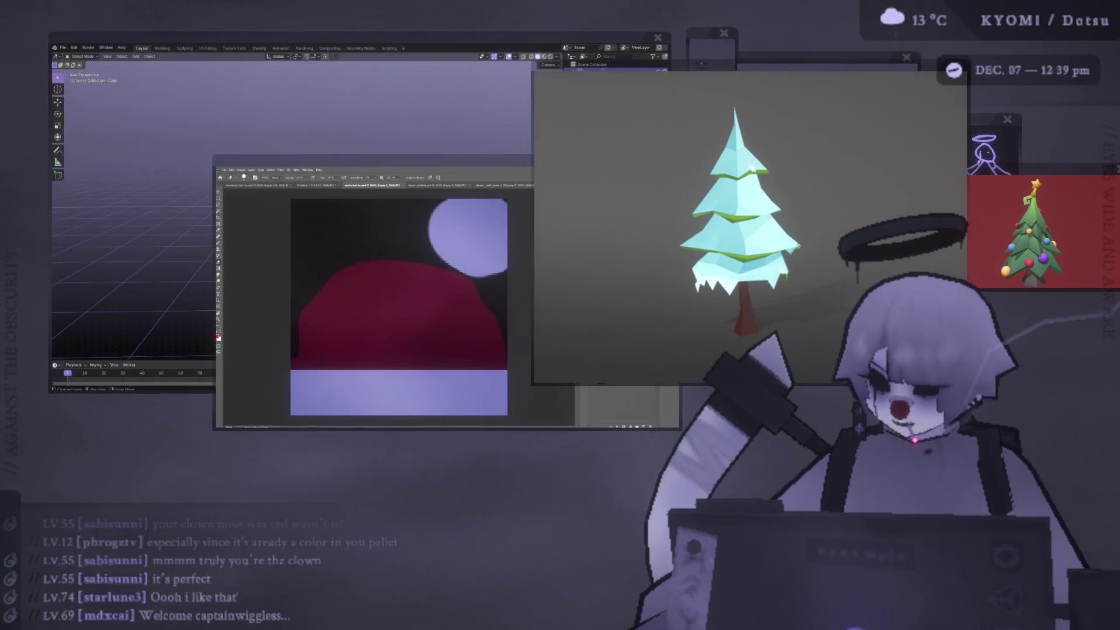
drag(775, 72, 839, 71)
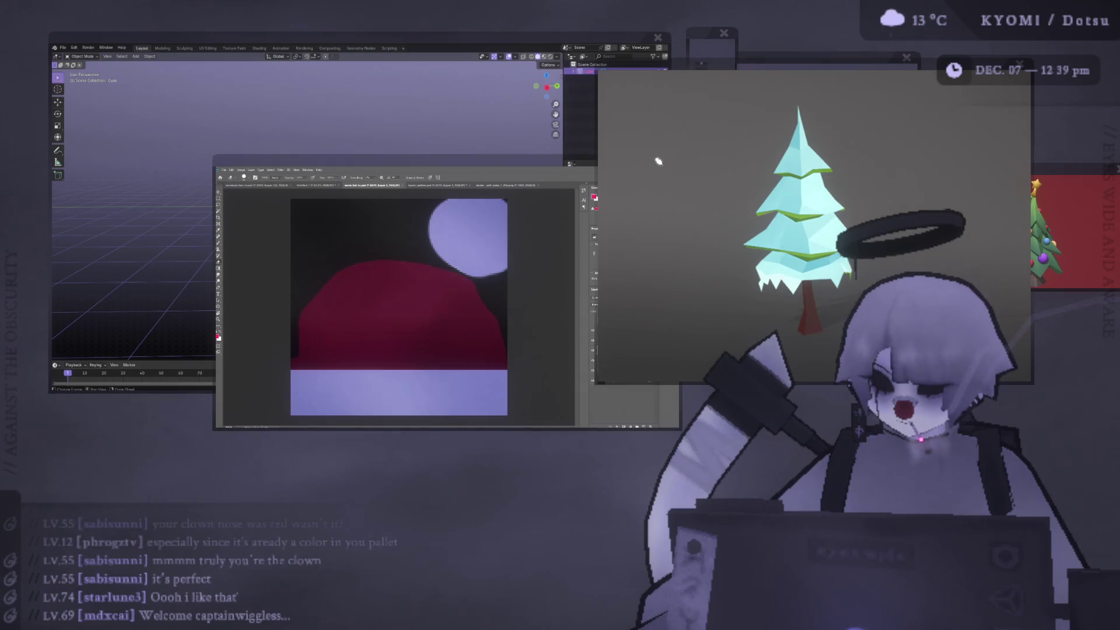
click(477, 39)
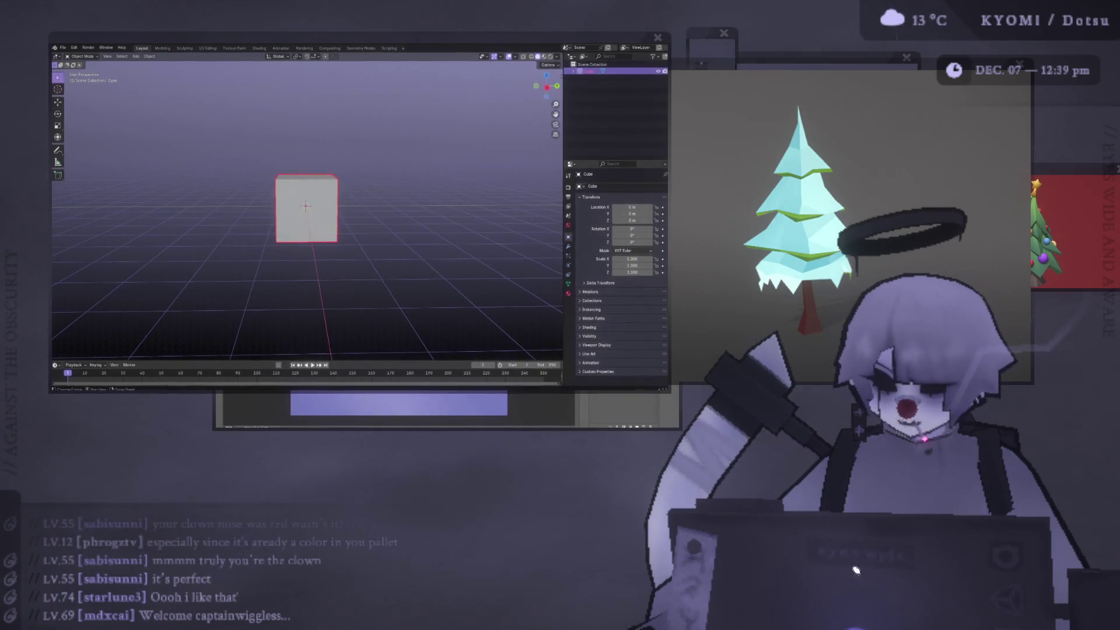
Move the small blank overlay beside the stick-figure drawing, check the hat texture, and return to Blender
scroll(836, 114, down, 3)
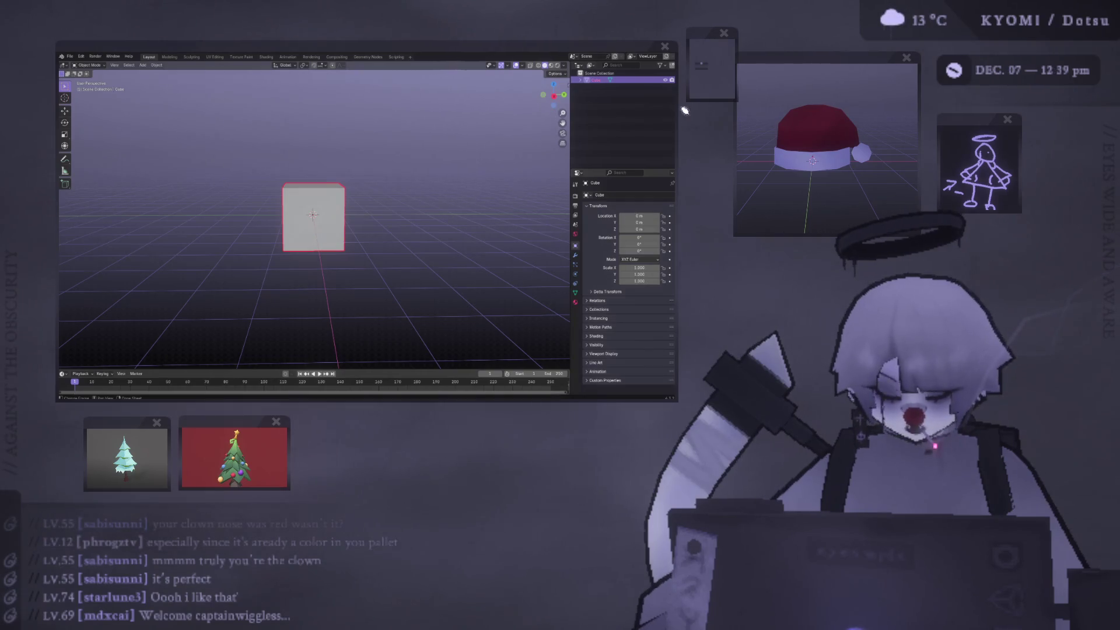
mouse_move(715, 35)
mouse_down()
mouse_move(1029, 143)
mouse_move(1062, 142)
mouse_up()
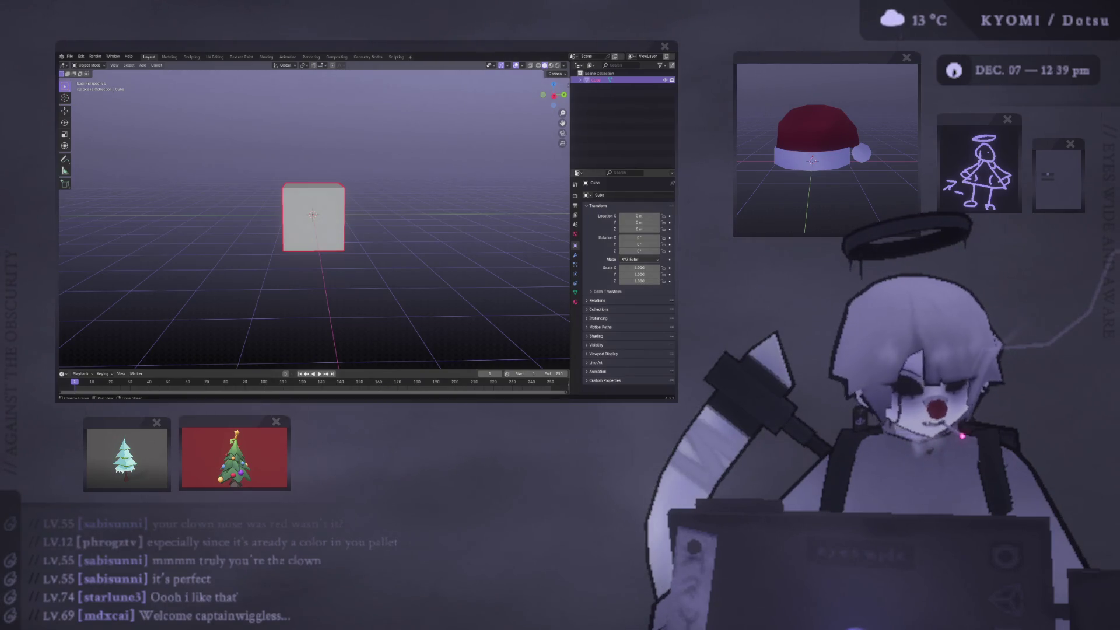
key(alt+Tab)
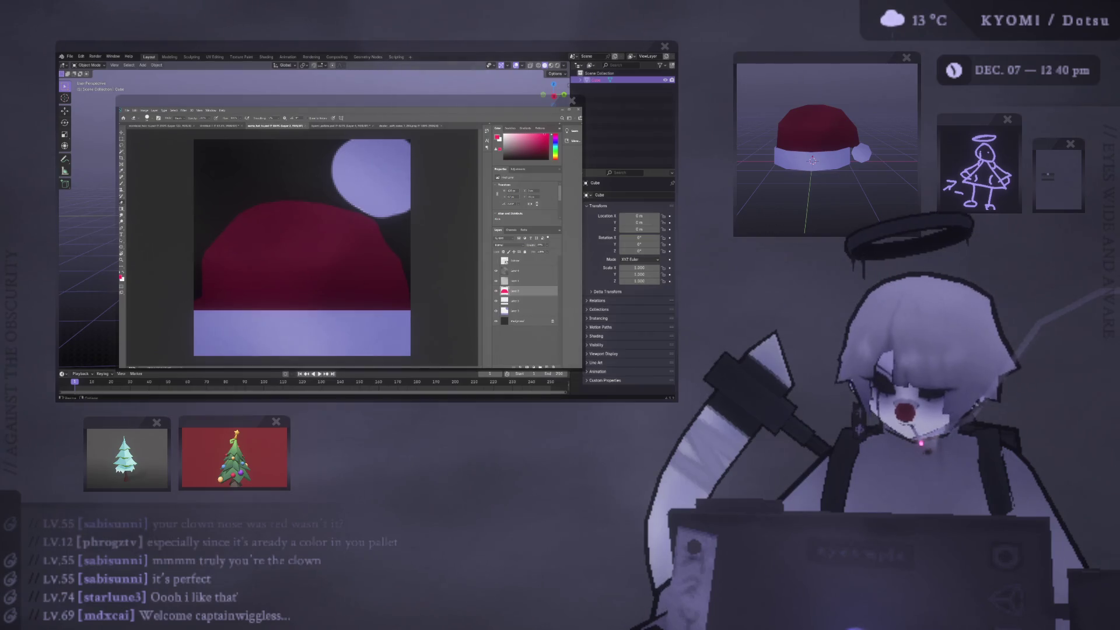
key(alt+Tab)
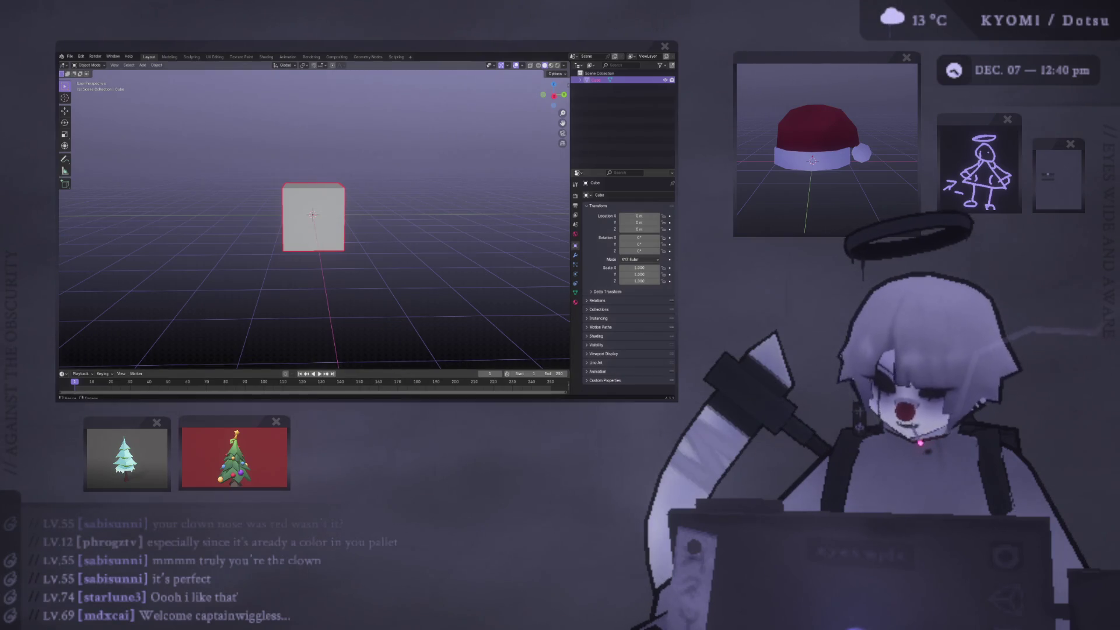
Shrink the green pine-tree reference into a thumbnail below the scene and orbit around the cube
click(650, 621)
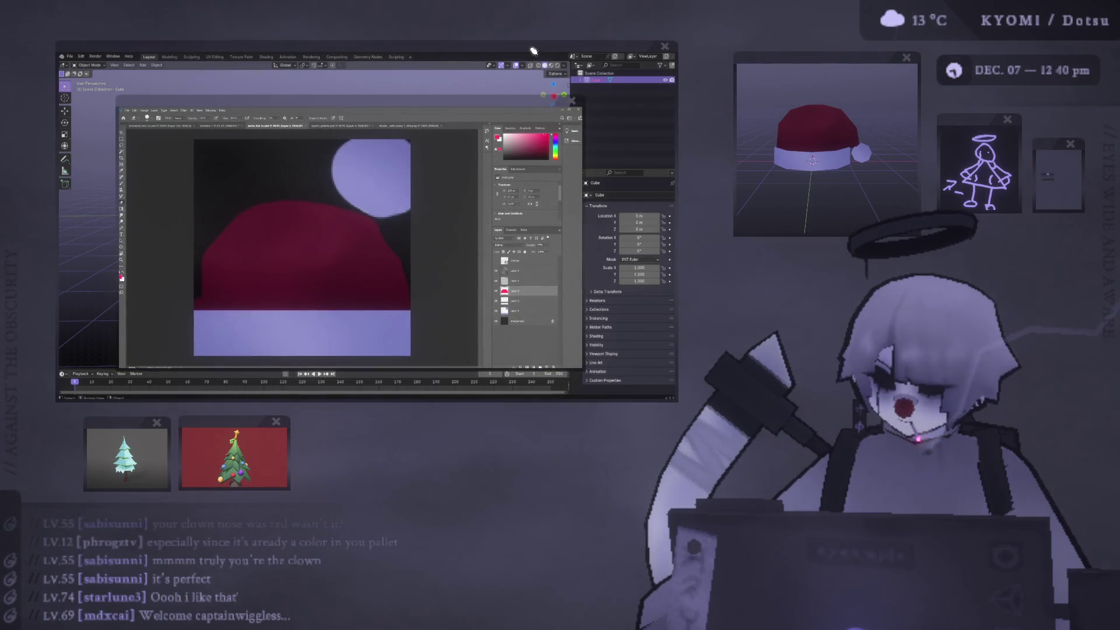
click(569, 100)
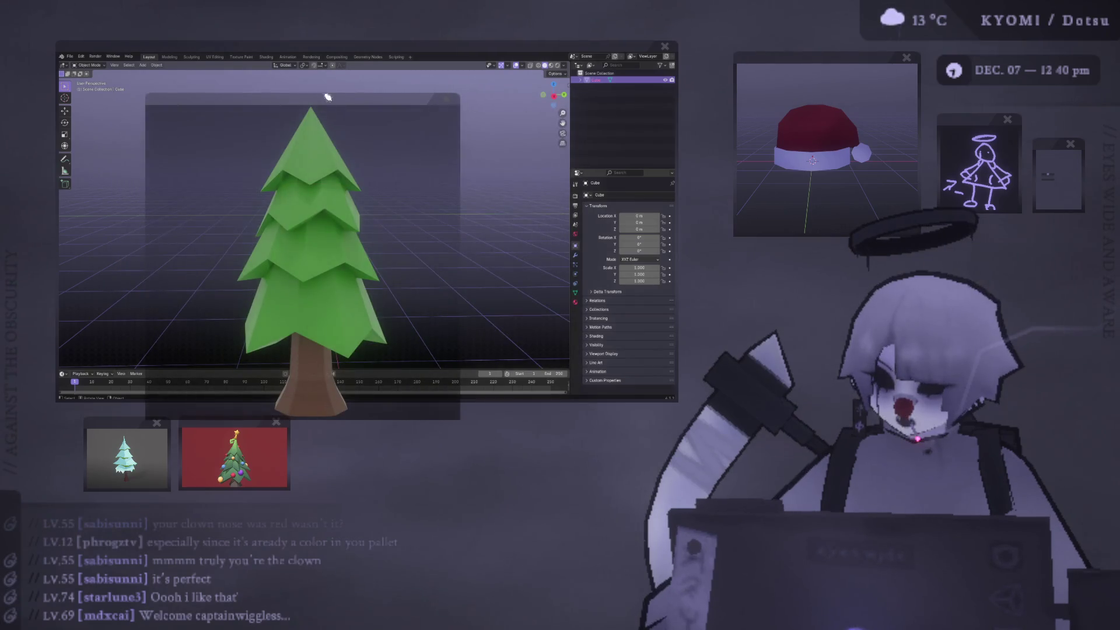
mouse_move(511, 144)
mouse_down()
mouse_move(428, 305)
mouse_move(397, 401)
mouse_move(367, 397)
mouse_move(336, 422)
mouse_up()
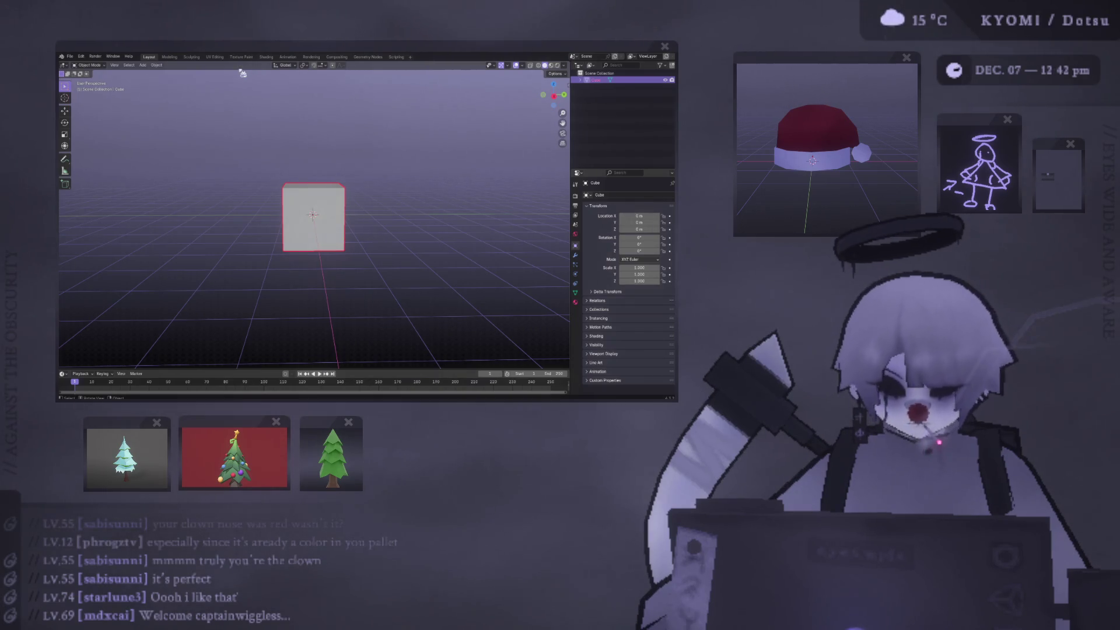
mouse_move(243, 73)
middle_down()
mouse_move(333, 180)
mouse_move(313, 150)
mouse_move(280, 181)
mouse_move(264, 173)
middle_up()
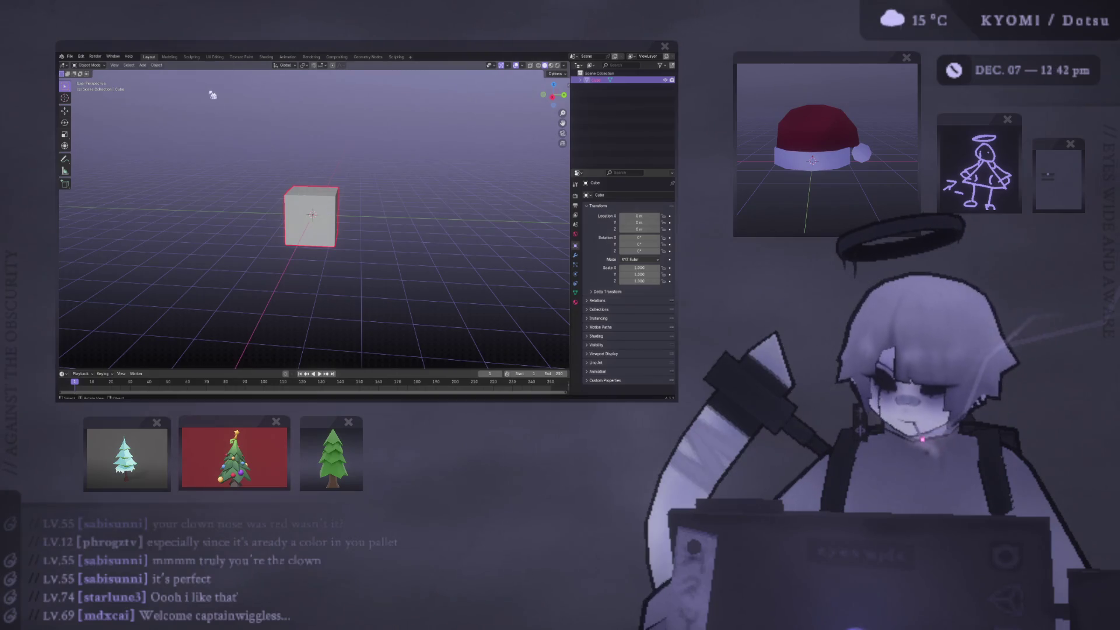
In Edit Mode and side orthographic view, scale the cube's top inward into a truncated pyramid
key(KP_1)
key(Tab)
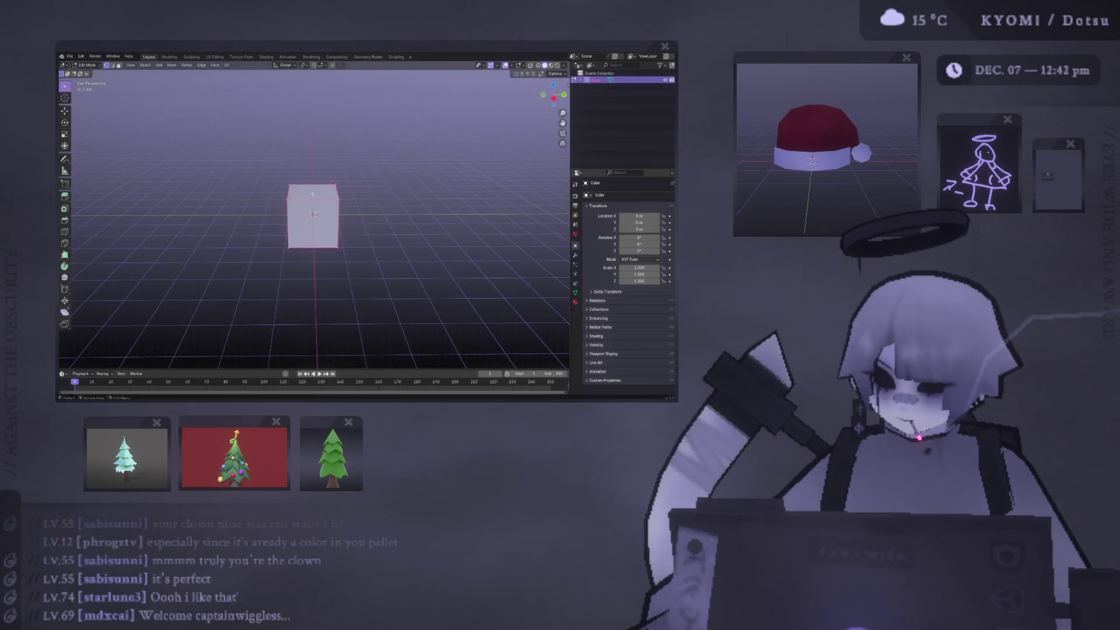
key(KP_3)
key(s)
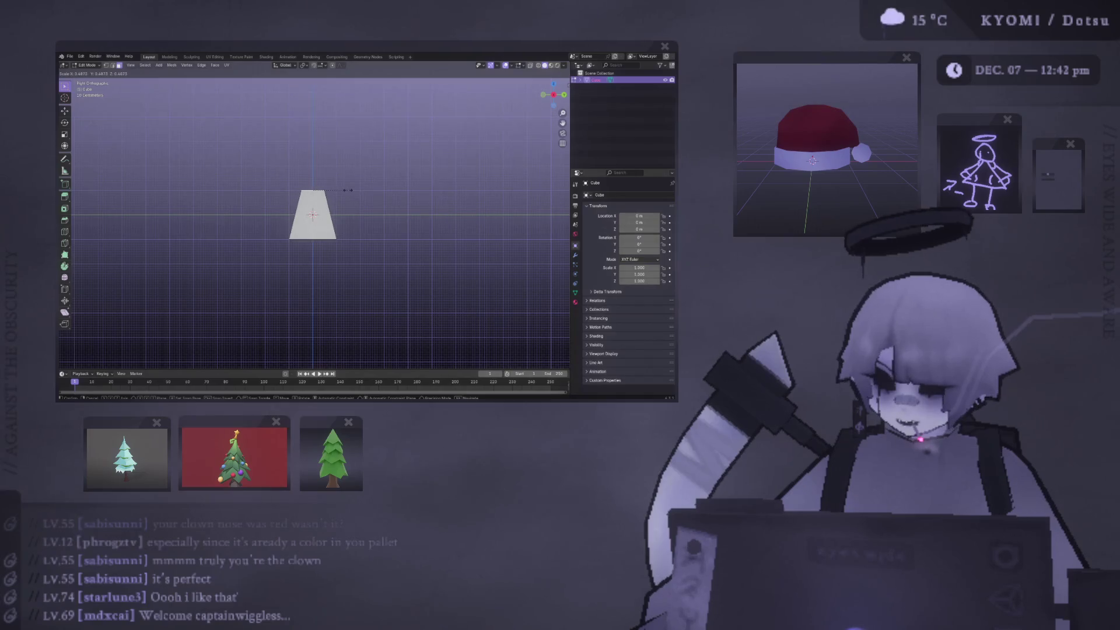
click(343, 188)
middle_drag(343, 189, 379, 172)
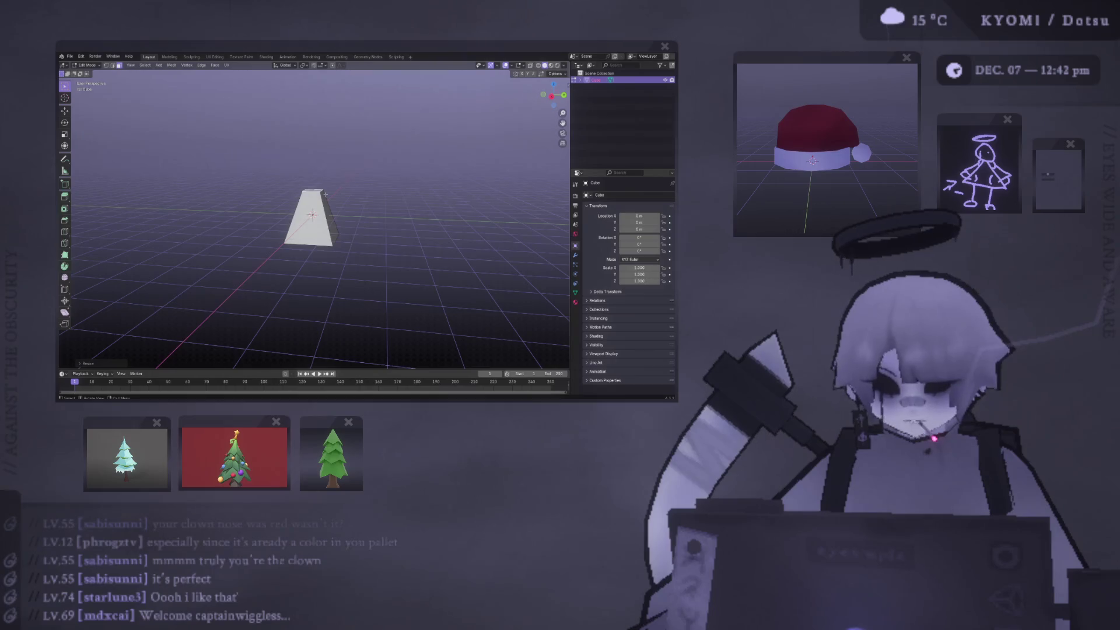